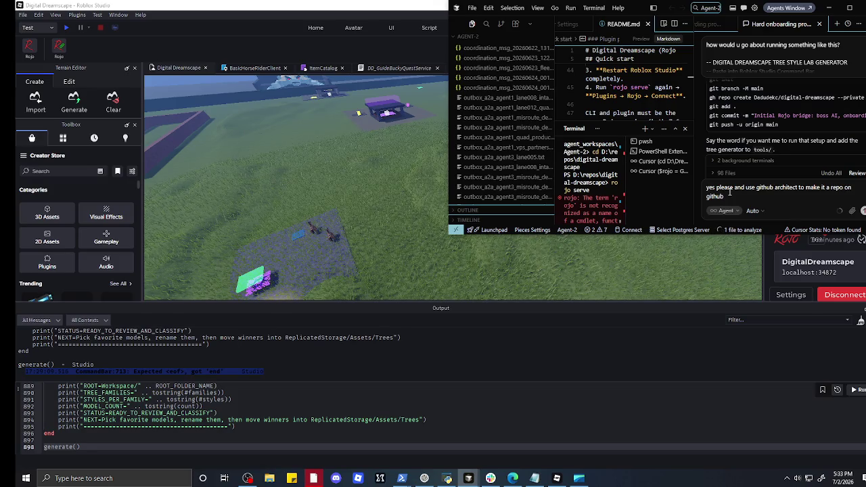
- Send Agent-2 the repo go-ahead, then minimize Roblox Studio to show the tiled agent windows
{"action": "key", "text": "Return"}
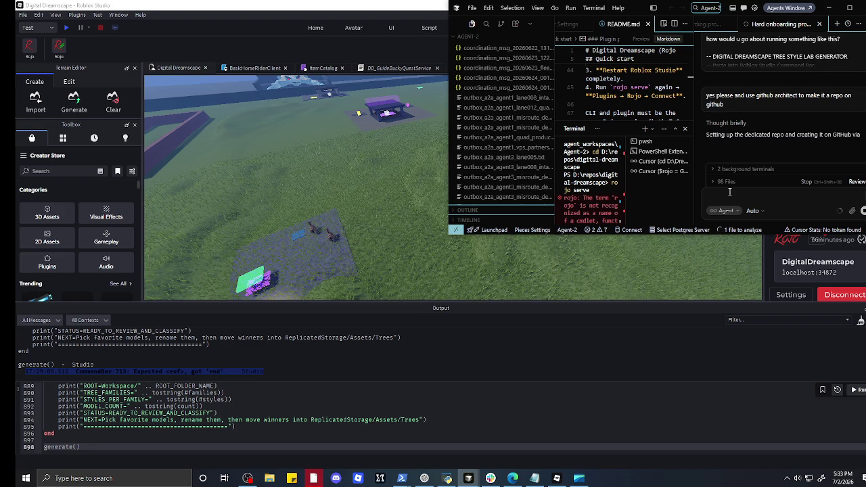
{"action": "left_click", "coordinate": [412, 5]}
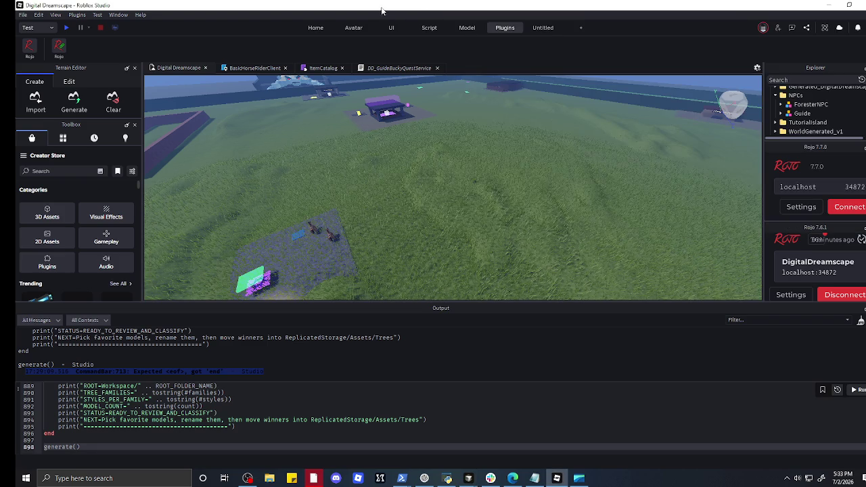
{"action": "left_click", "coordinate": [813, 5]}
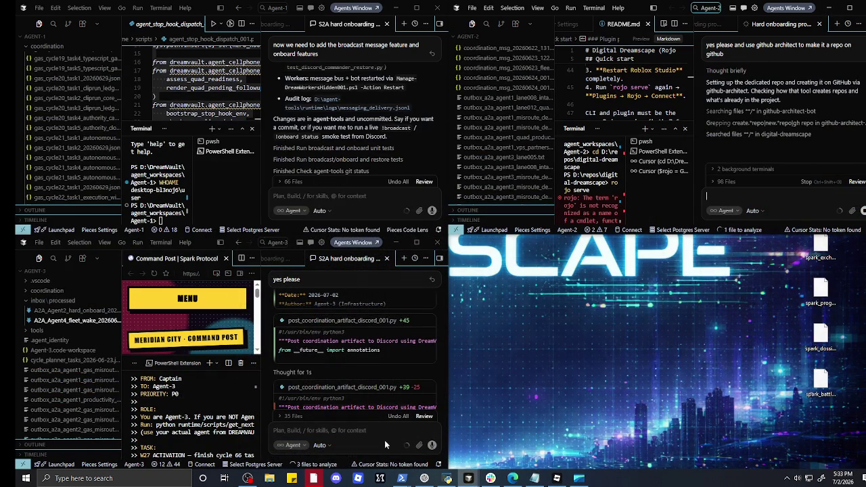
- Scroll back up through Agent-4's VPS deployment report
{"action": "mouse_move", "coordinate": [472, 479]}
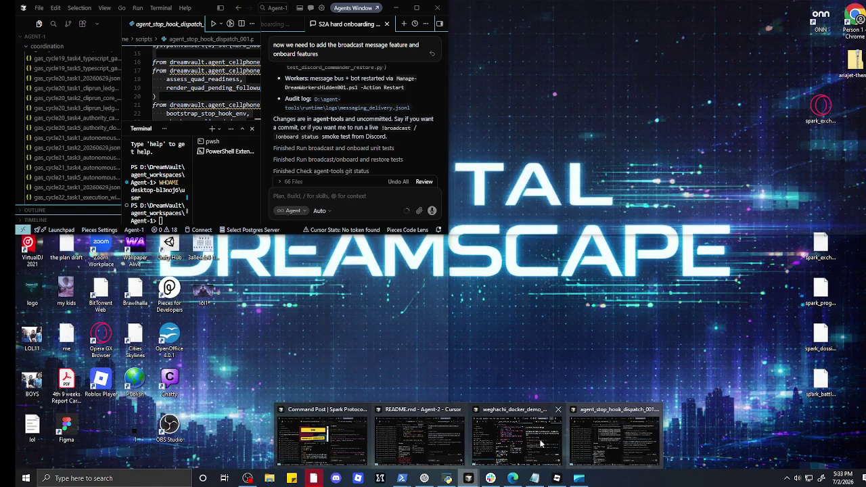
{"action": "mouse_move", "coordinate": [434, 447]}
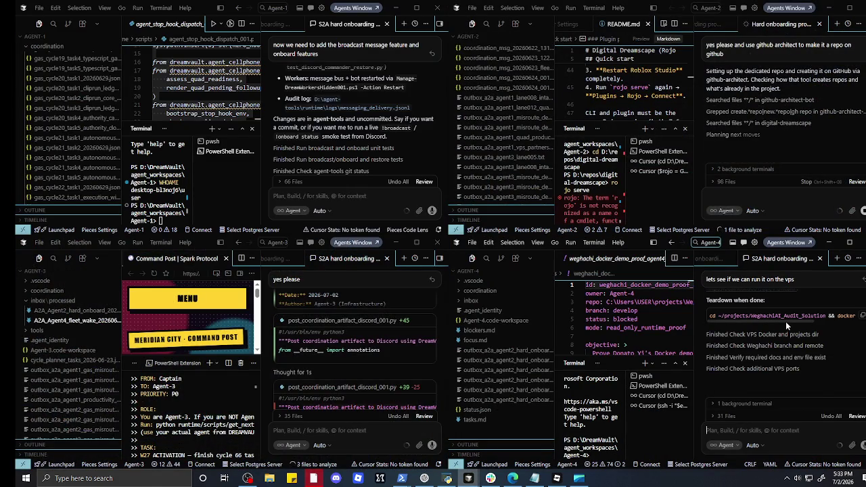
{"action": "scroll", "coordinate": [786, 321], "scroll_direction": "up", "scroll_amount": 1}
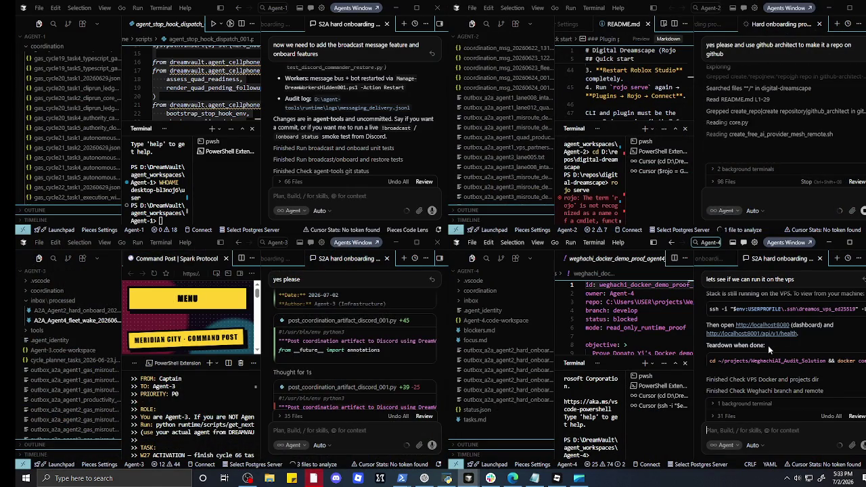
{"action": "scroll", "coordinate": [771, 335], "scroll_direction": "up", "scroll_amount": 1}
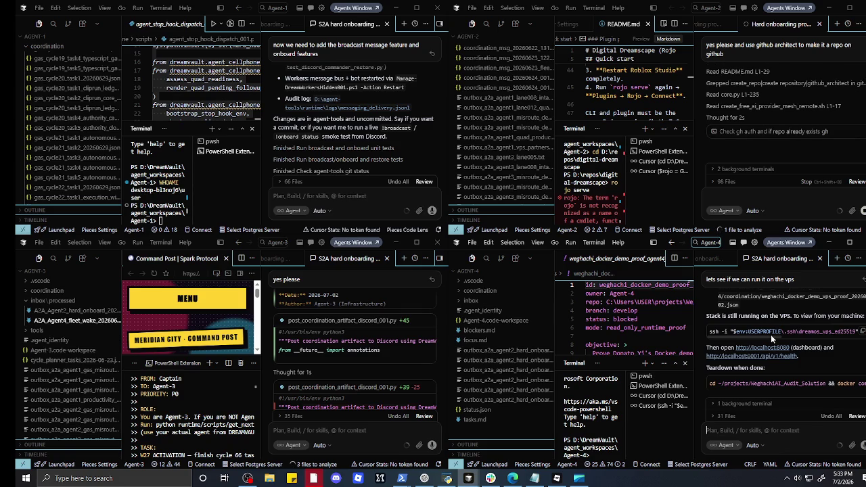
{"action": "scroll", "coordinate": [771, 334], "scroll_direction": "up", "scroll_amount": 1}
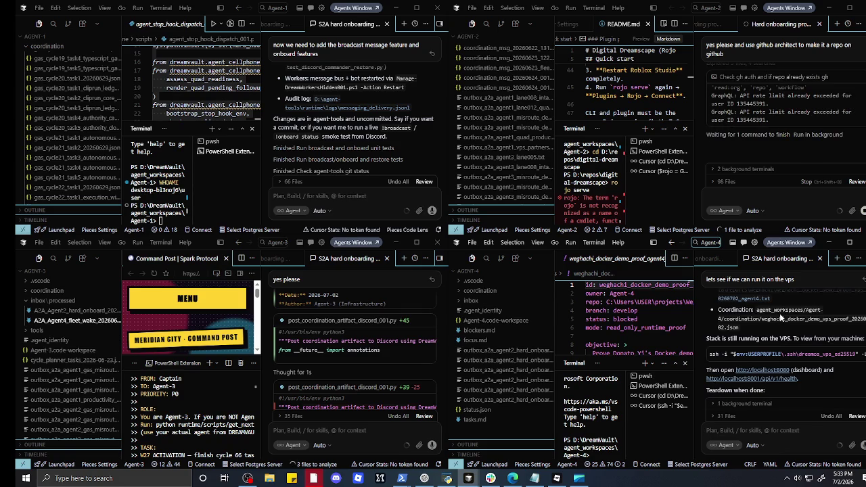
{"action": "scroll", "coordinate": [779, 313], "scroll_direction": "up", "scroll_amount": 3}
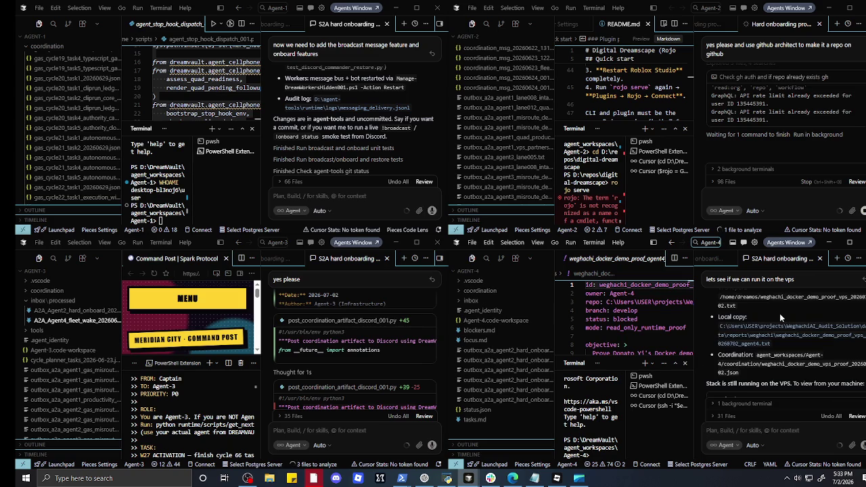
{"action": "scroll", "coordinate": [780, 314], "scroll_direction": "up", "scroll_amount": 2}
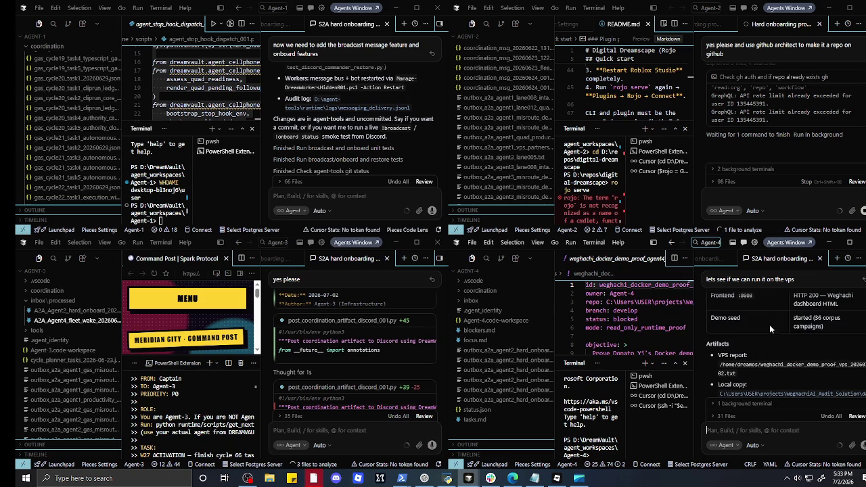
{"action": "scroll", "coordinate": [772, 322], "scroll_direction": "up", "scroll_amount": 3}
{"action": "scroll", "coordinate": [761, 335], "scroll_direction": "up", "scroll_amount": 5}
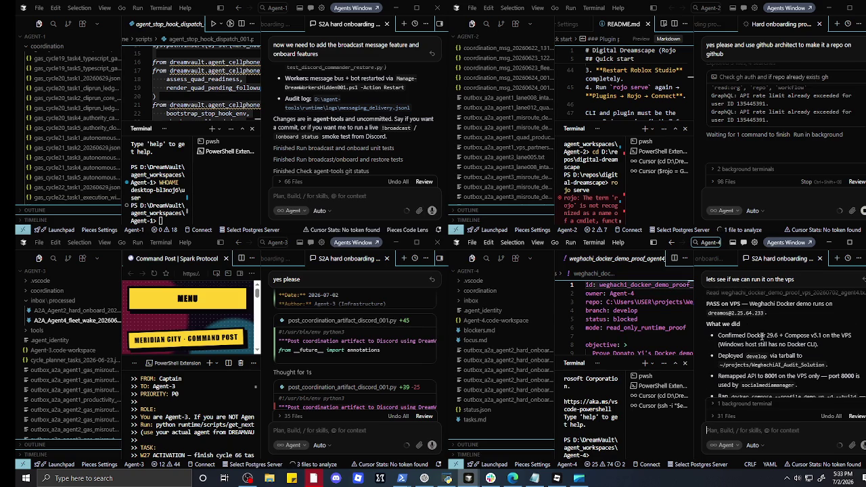
{"action": "scroll", "coordinate": [762, 336], "scroll_direction": "up", "scroll_amount": 4}
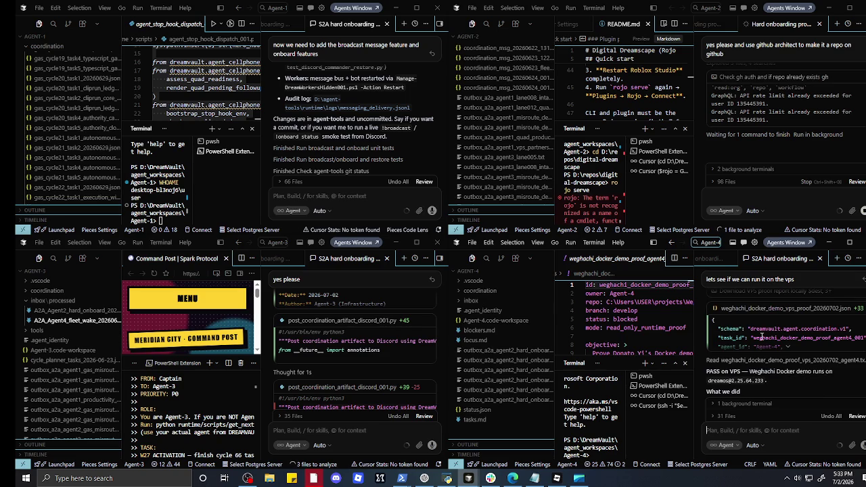
{"action": "scroll", "coordinate": [762, 336], "scroll_direction": "down", "scroll_amount": 1}
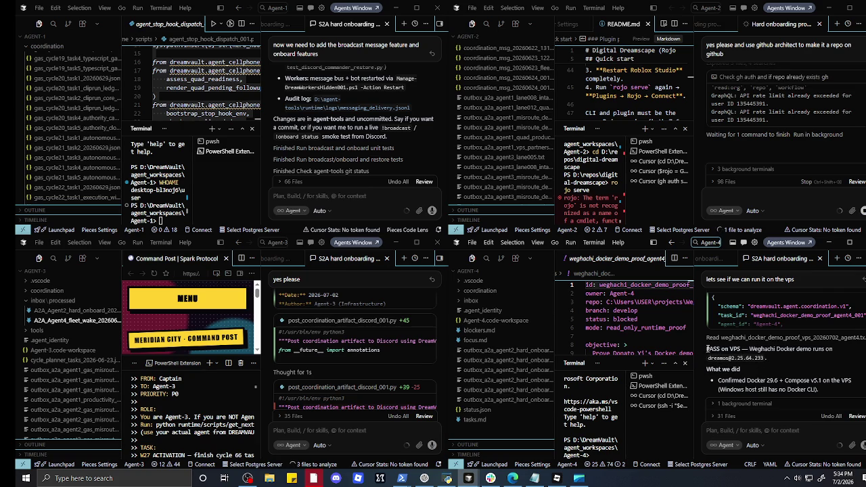
- Highlight the PASS-on-VPS summary and docker compose result, then copy the ssh tunnel command
{"action": "left_click_drag", "start_coordinate": [706, 350], "coordinate": [753, 380]}
{"action": "scroll", "coordinate": [754, 380], "scroll_direction": "down", "scroll_amount": 1}
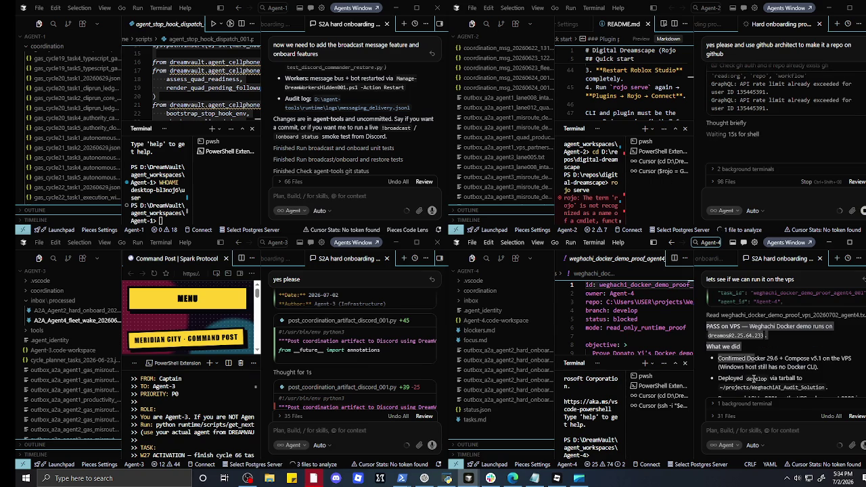
{"action": "scroll", "coordinate": [754, 379], "scroll_direction": "down", "scroll_amount": 1}
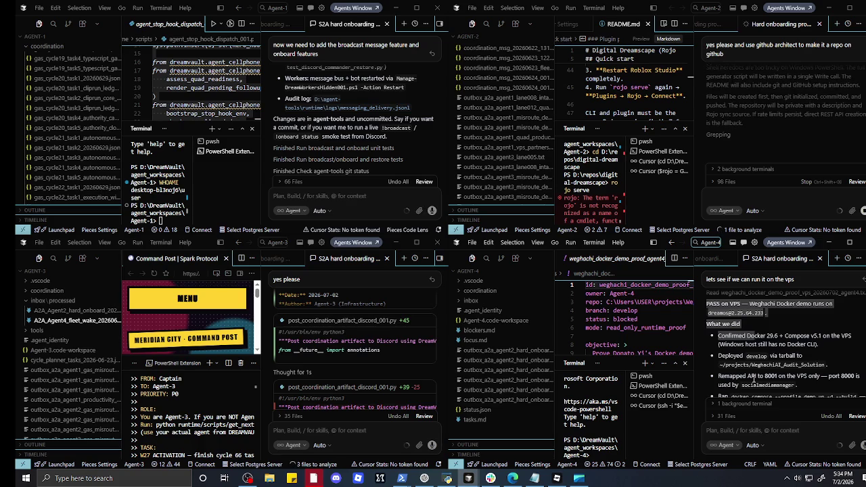
{"action": "scroll", "coordinate": [752, 377], "scroll_direction": "down", "scroll_amount": 1}
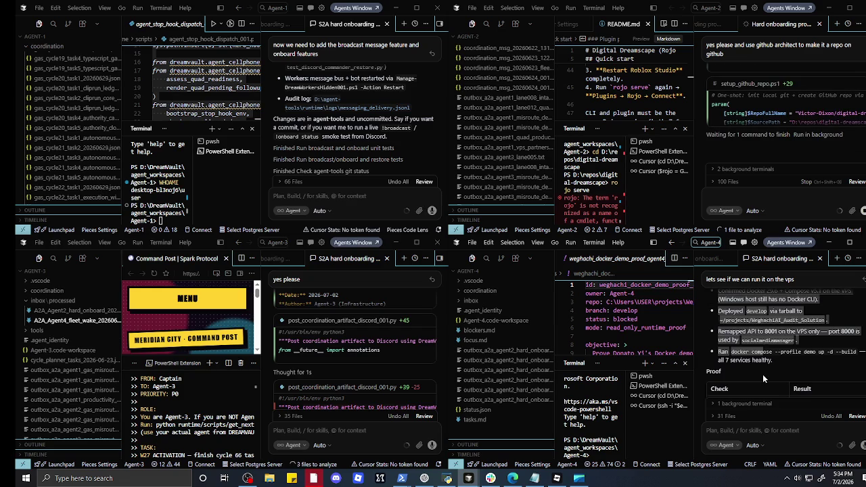
{"action": "left_click_drag", "start_coordinate": [764, 306], "coordinate": [773, 316]}
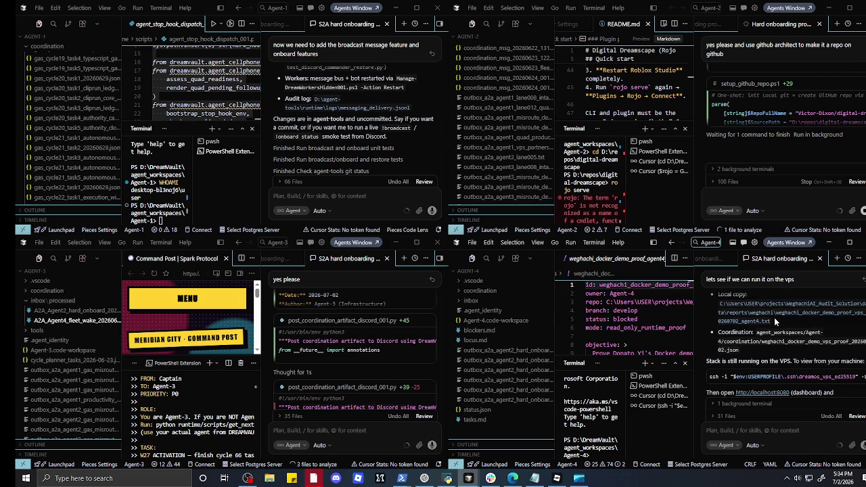
{"action": "mouse_move", "coordinate": [863, 378]}
{"action": "left_click", "coordinate": [863, 379]}
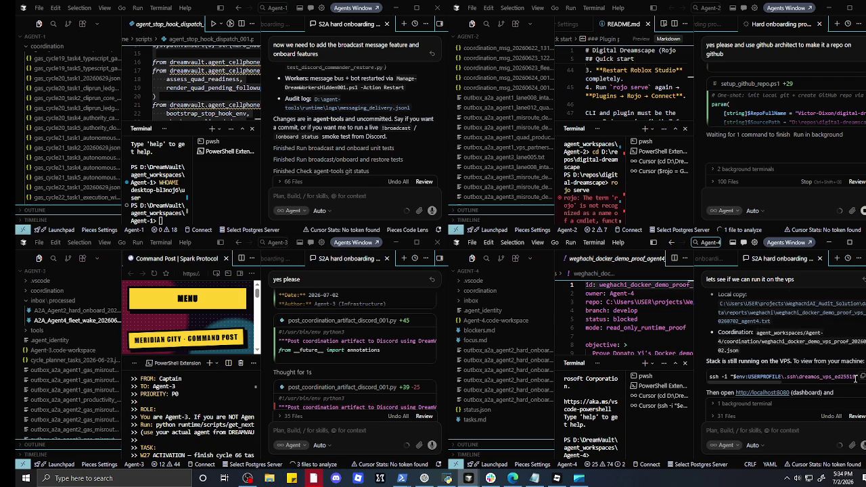
- Run the ssh tunnel command in the Agent-4 terminal and open the localhost:8080 link
{"action": "left_click", "coordinate": [592, 443]}
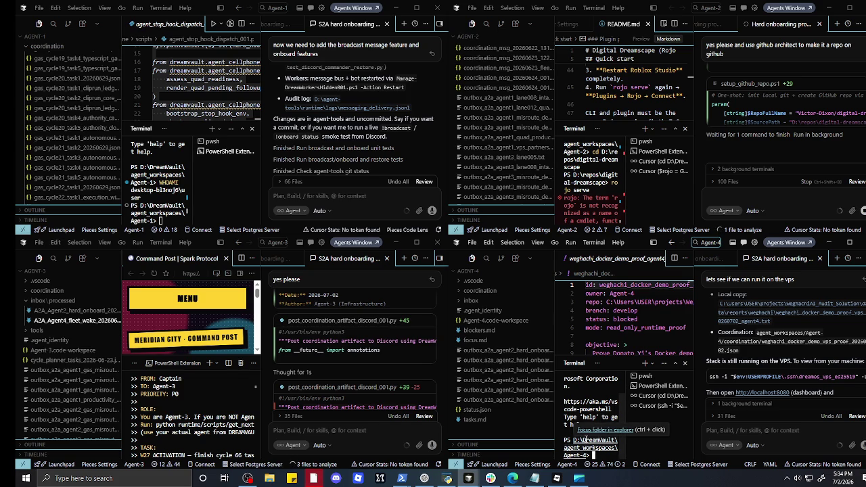
{"action": "key", "text": "ctrl+v"}
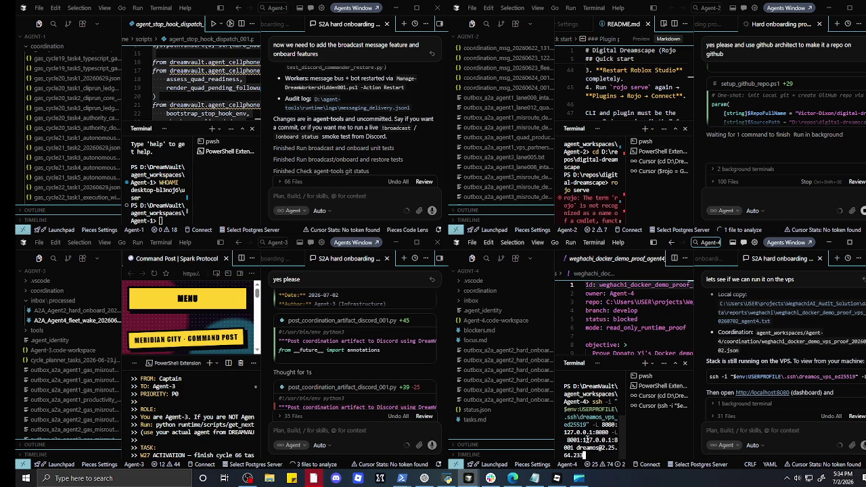
{"action": "key", "text": "Return"}
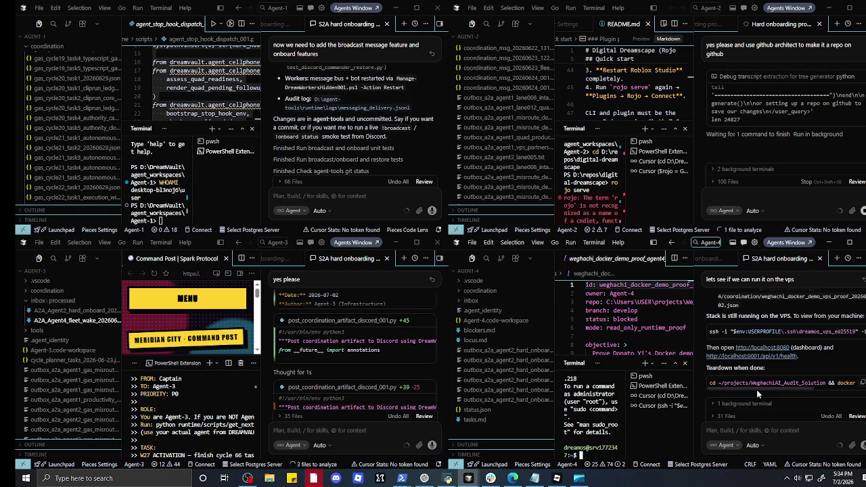
{"action": "left_click", "coordinate": [756, 350]}
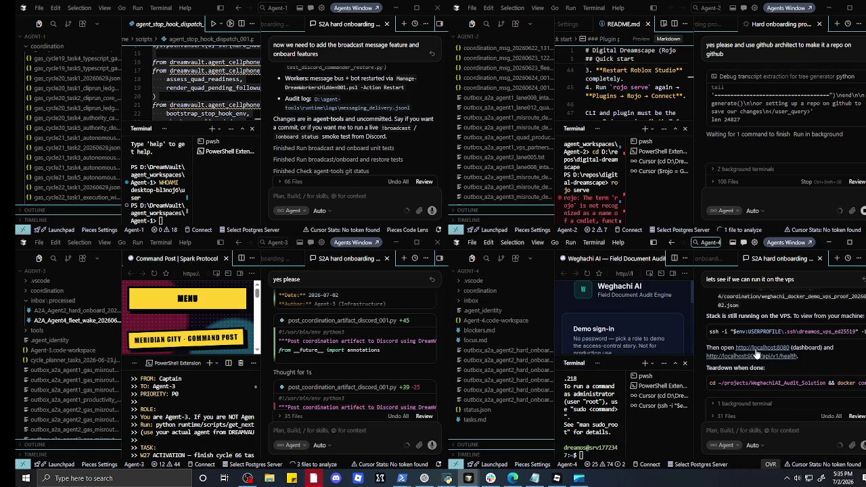
- Copy the Weghachi sign-in page address and bring Edge forward
{"action": "left_click", "coordinate": [622, 274]}
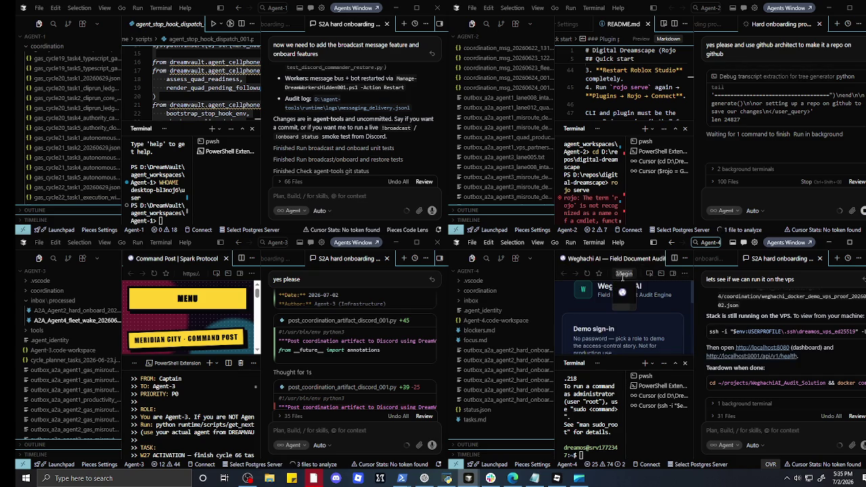
{"action": "right_click", "coordinate": [623, 277]}
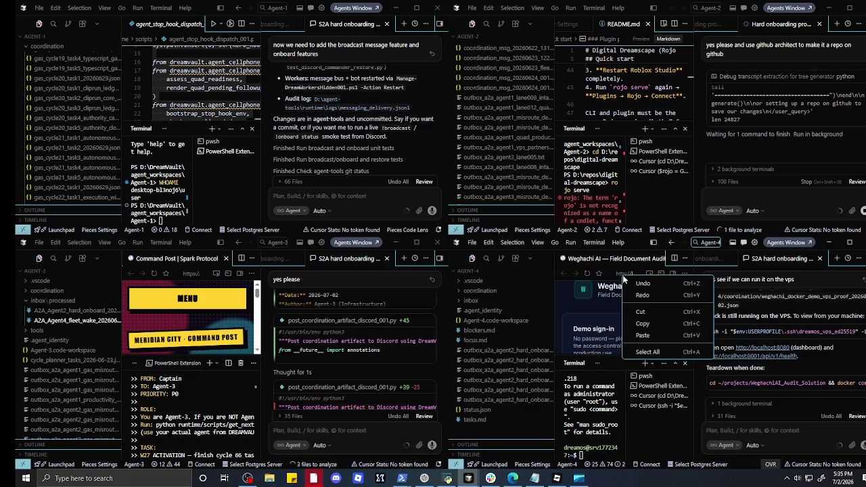
{"action": "left_click", "coordinate": [643, 323]}
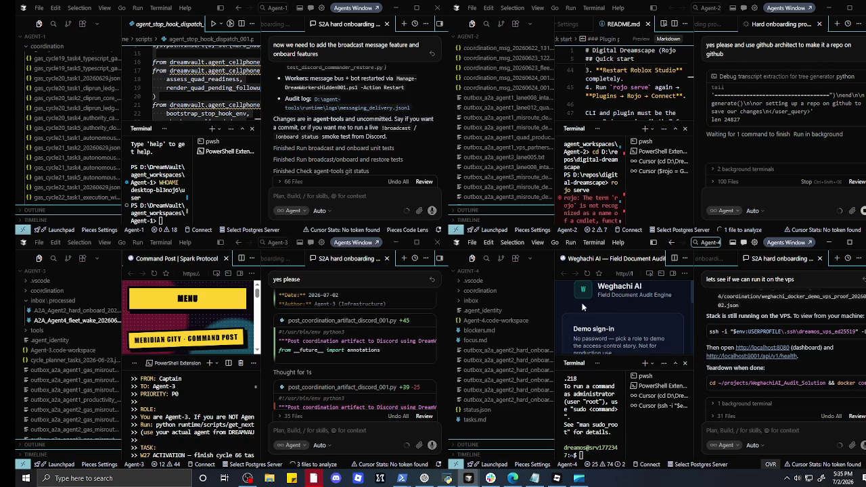
{"action": "left_click", "coordinate": [513, 479]}
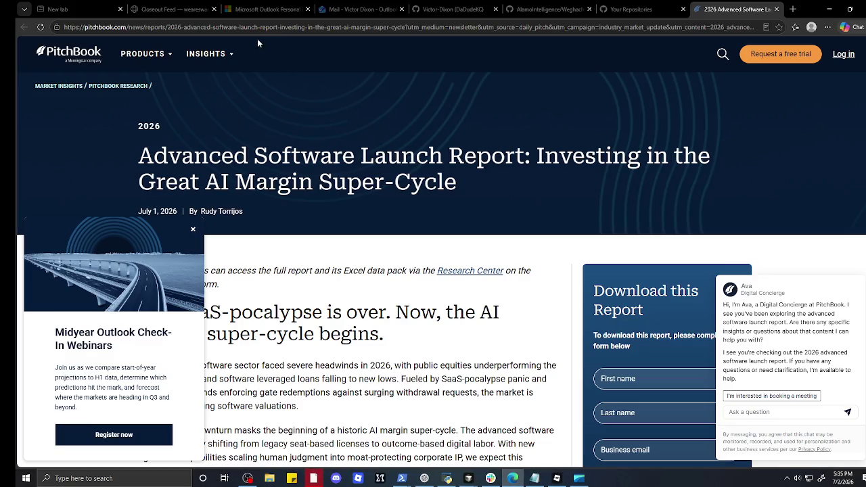
- Un-maximize Edge into a smaller window
{"action": "right_click", "coordinate": [261, 28]}
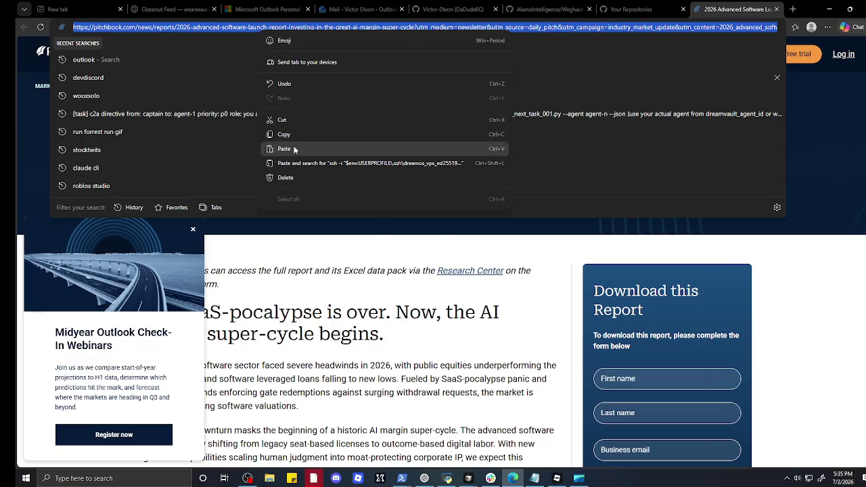
{"action": "left_click", "coordinate": [285, 149]}
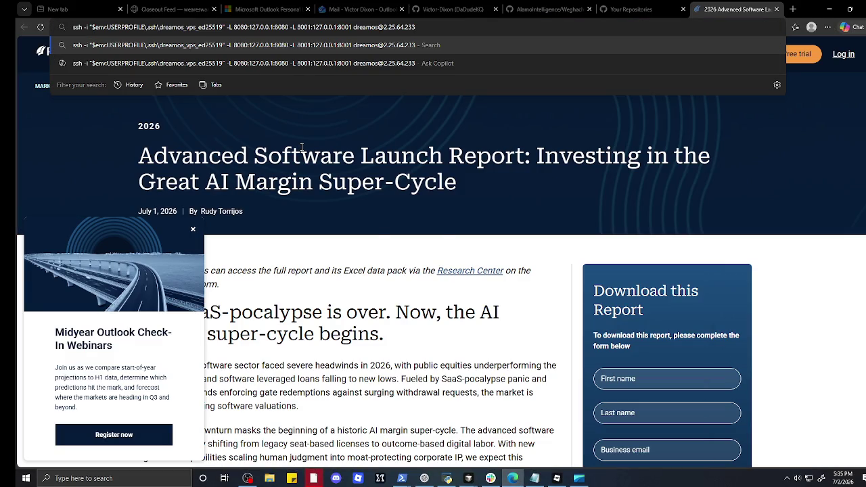
{"action": "left_click", "coordinate": [796, 13]}
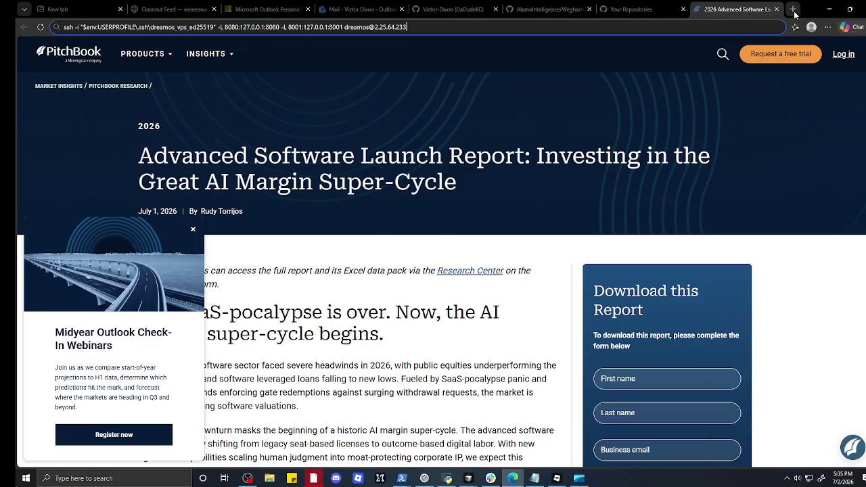
{"action": "mouse_move", "coordinate": [795, 14]}
{"action": "left_mouse_down"}
{"action": "mouse_move", "coordinate": [530, 134]}
{"action": "mouse_move", "coordinate": [298, 139]}
{"action": "mouse_move", "coordinate": [356, 136]}
{"action": "left_mouse_up"}
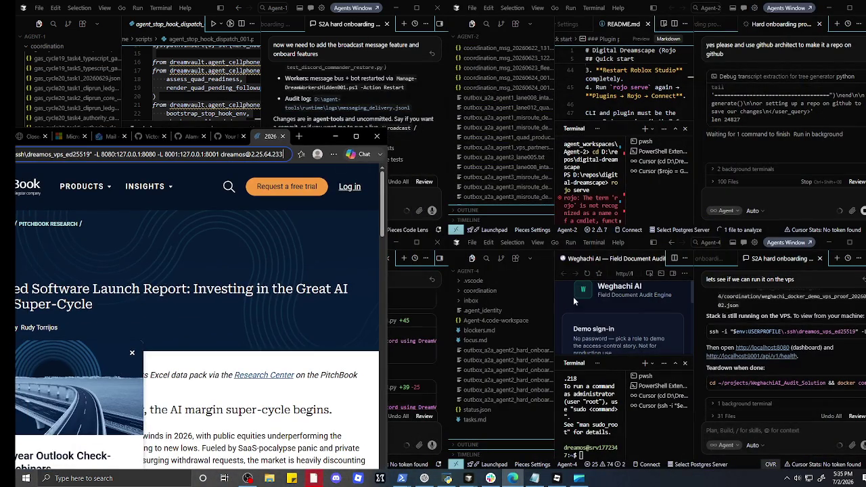
{"action": "left_click", "coordinate": [665, 321]}
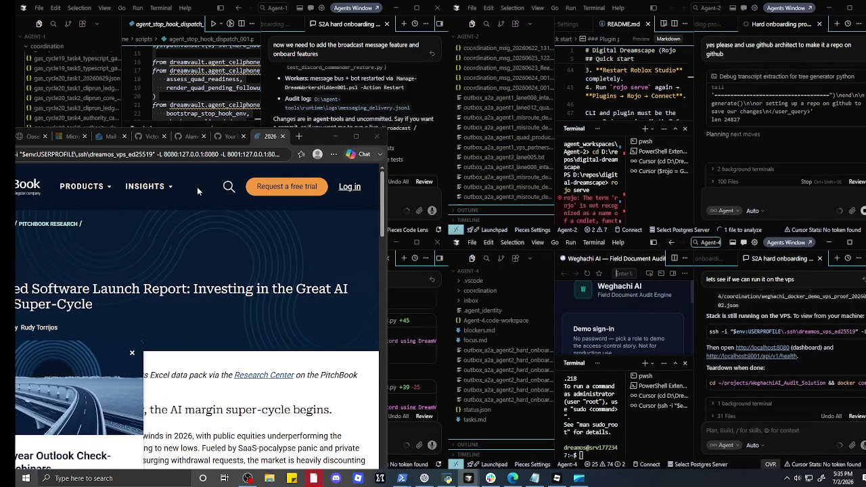
{"action": "left_click", "coordinate": [194, 154]}
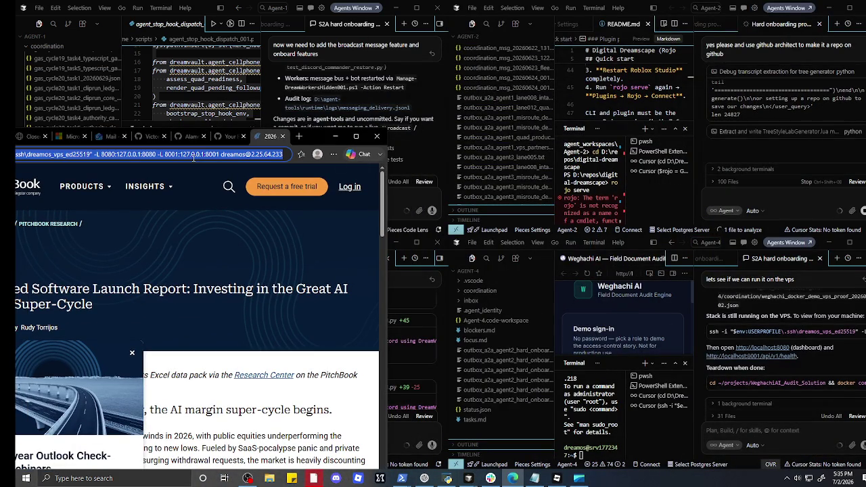
{"action": "key", "text": "ctrl+v"}
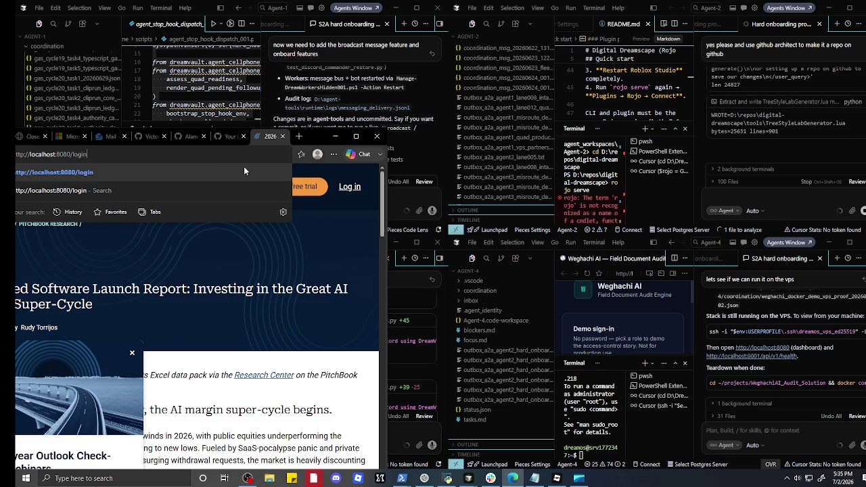
{"action": "key", "text": "Return"}
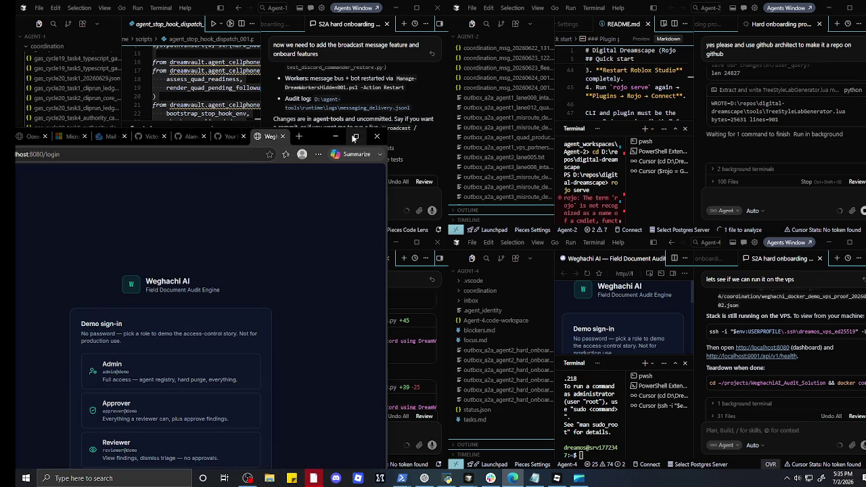
- Maximize the browser, sign in as demo Admin, and browse Campaigns before settling on Agents
{"action": "left_click", "coordinate": [354, 138]}
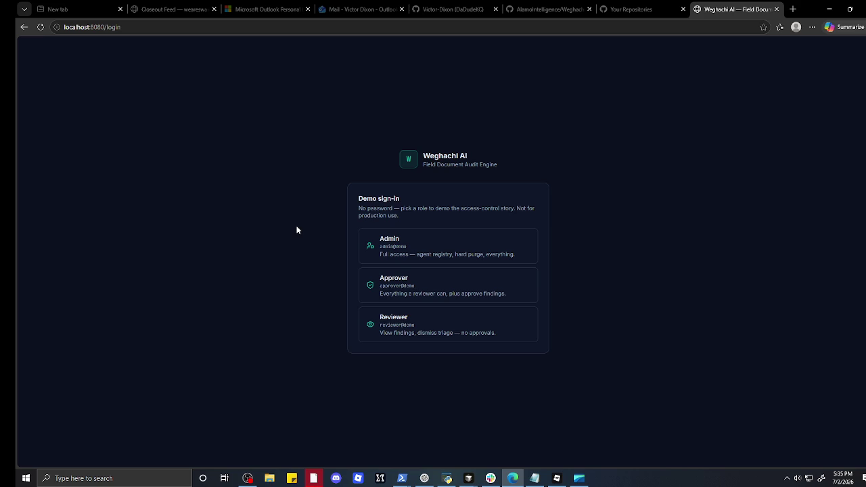
{"action": "left_click", "coordinate": [391, 245]}
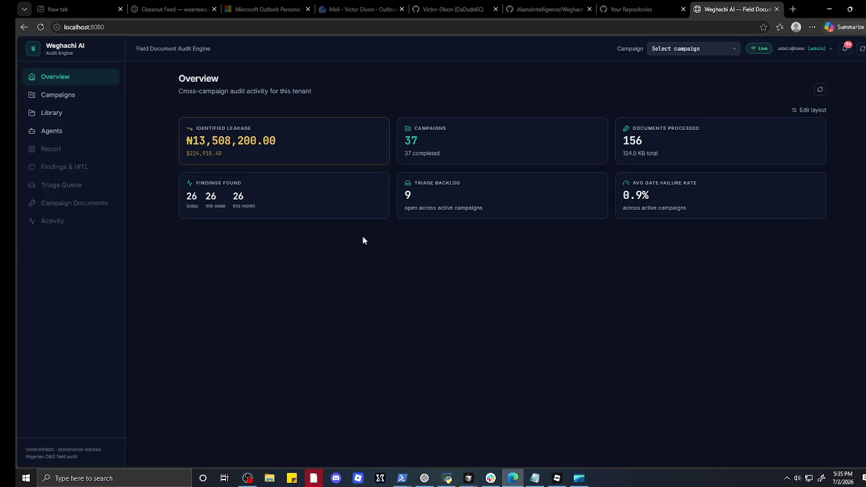
{"action": "left_click", "coordinate": [67, 97]}
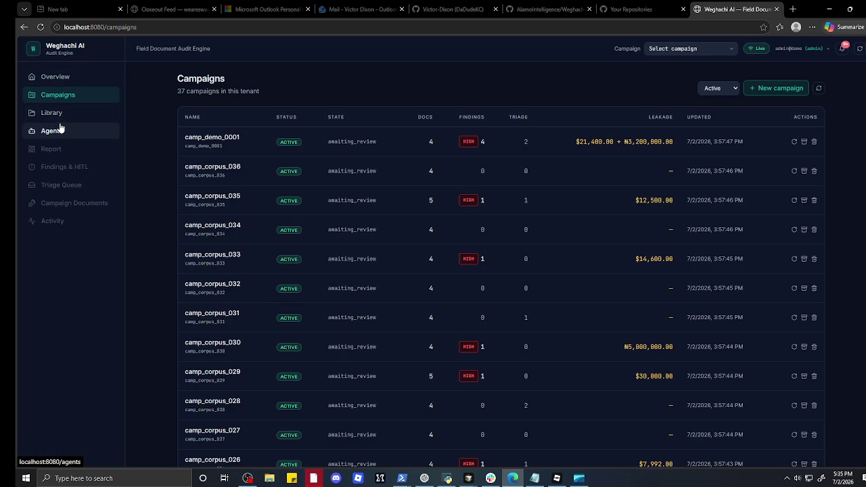
{"action": "left_click", "coordinate": [60, 128]}
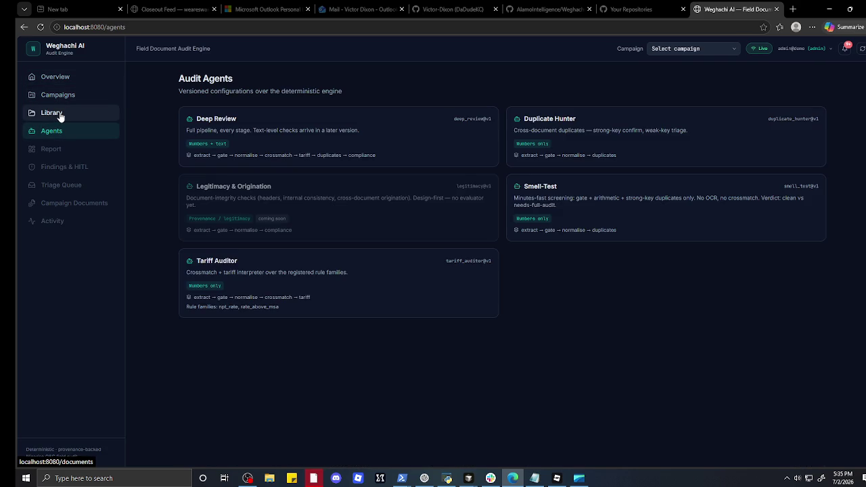
{"action": "left_click", "coordinate": [60, 116]}
{"action": "left_click", "coordinate": [60, 96]}
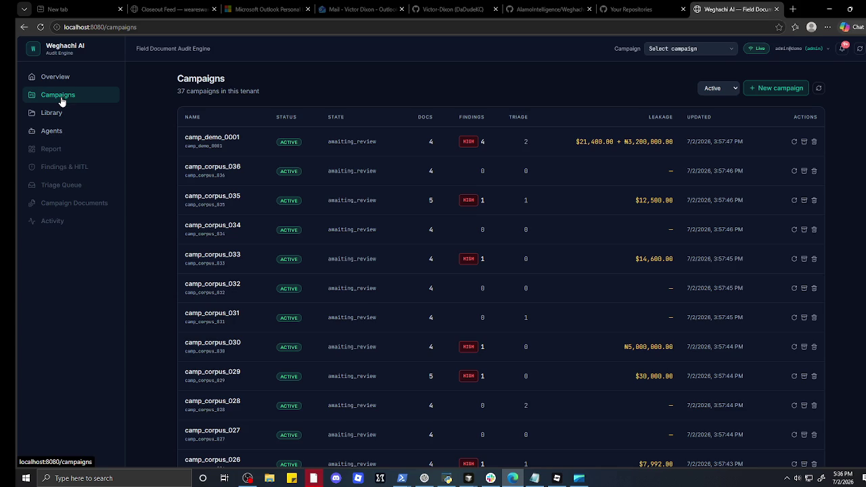
{"action": "scroll", "coordinate": [135, 271], "scroll_direction": "down", "scroll_amount": 8}
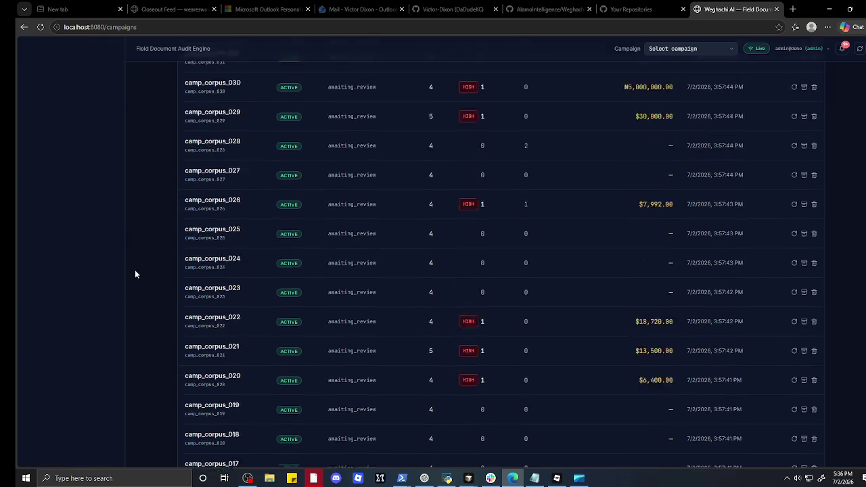
{"action": "scroll", "coordinate": [135, 270], "scroll_direction": "up", "scroll_amount": 8}
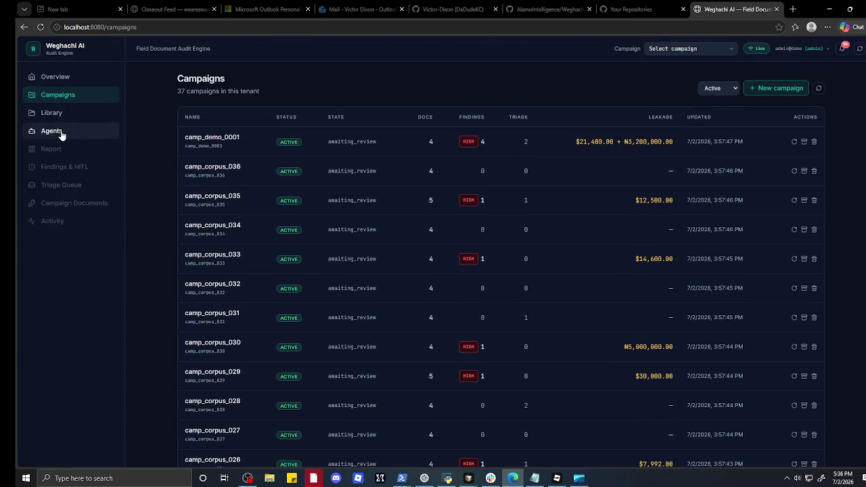
{"action": "left_click", "coordinate": [59, 134]}
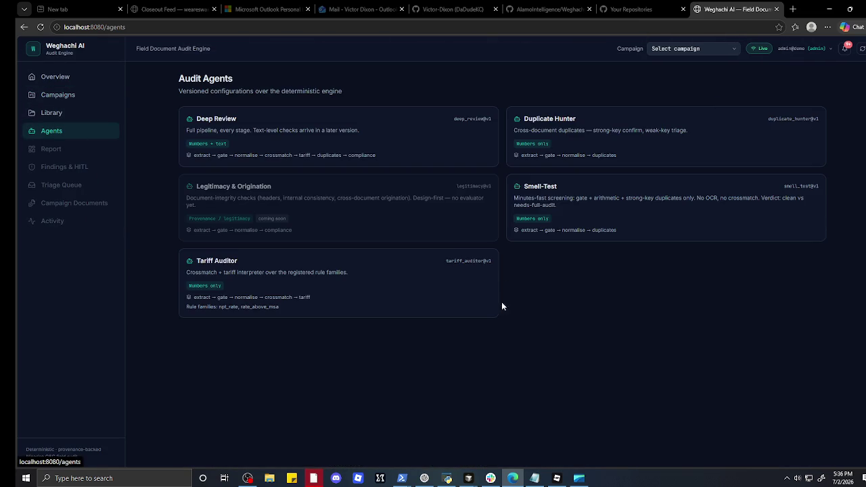
{"action": "left_click", "coordinate": [488, 479]}
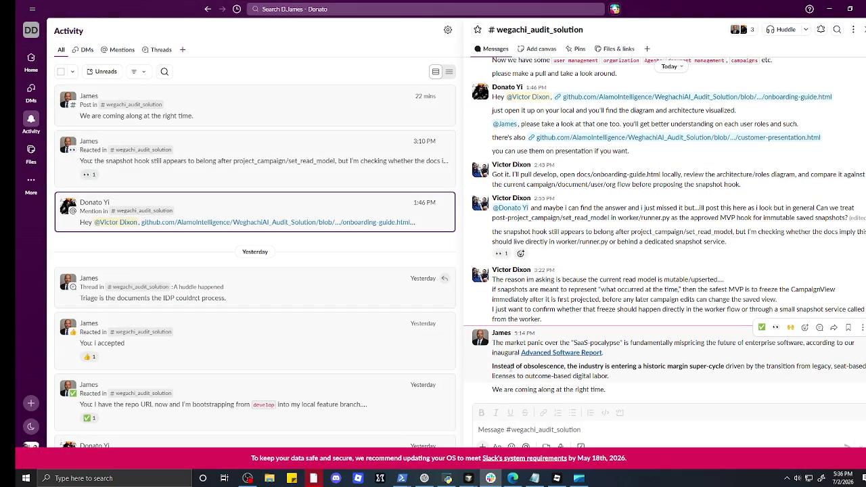
- Shrink the Slack window so the dashboard shows behind it
{"action": "left_click", "coordinate": [514, 430]}
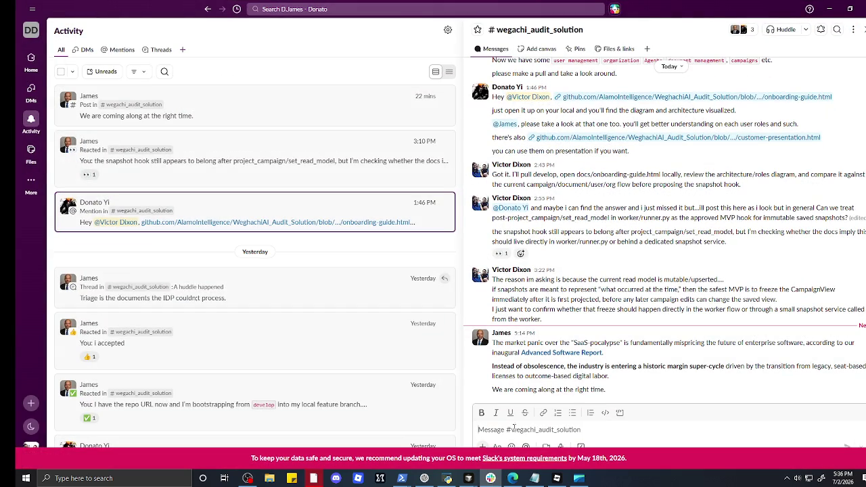
{"action": "mouse_move", "coordinate": [608, 9]}
{"action": "left_mouse_down"}
{"action": "mouse_move", "coordinate": [493, 119]}
{"action": "mouse_move", "coordinate": [390, 112]}
{"action": "mouse_move", "coordinate": [376, 155]}
{"action": "mouse_move", "coordinate": [439, 72]}
{"action": "left_mouse_up"}
{"action": "left_click_drag", "start_coordinate": [430, 73], "coordinate": [428, 73]}
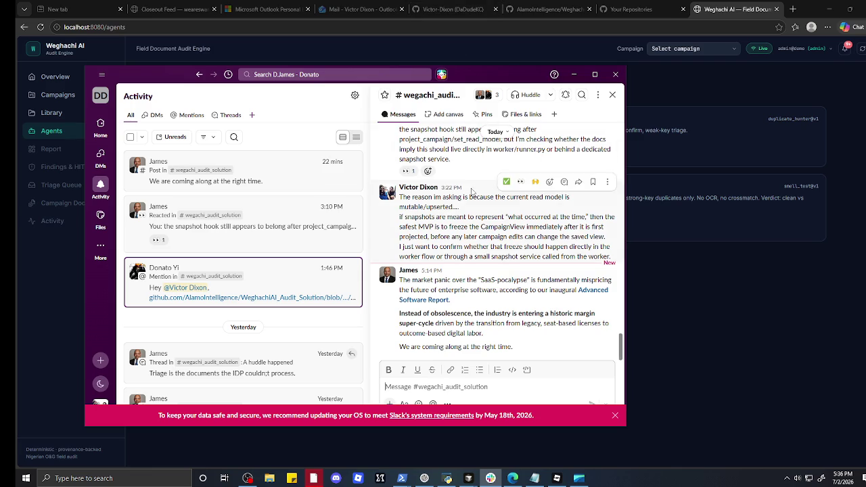
- Scroll the channel history to the docker compose demo-setup update, then shift Slack right
{"action": "scroll", "coordinate": [461, 200], "scroll_direction": "up", "scroll_amount": 5}
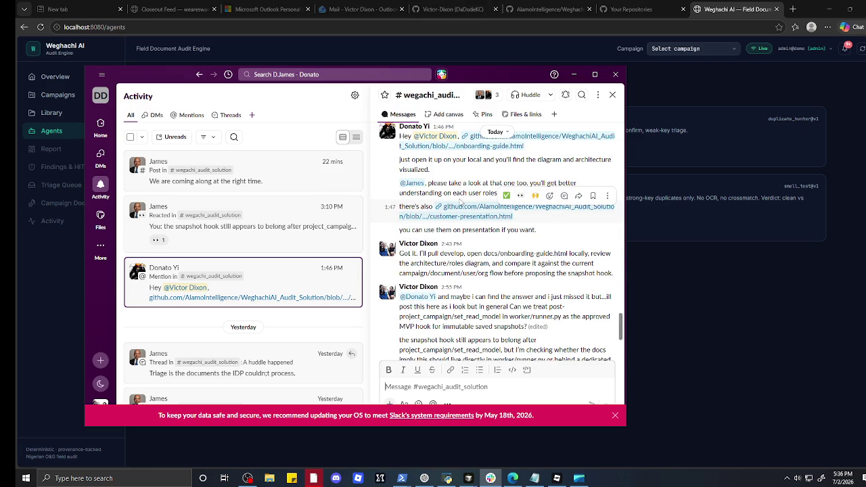
{"action": "scroll", "coordinate": [462, 250], "scroll_direction": "up", "scroll_amount": 5}
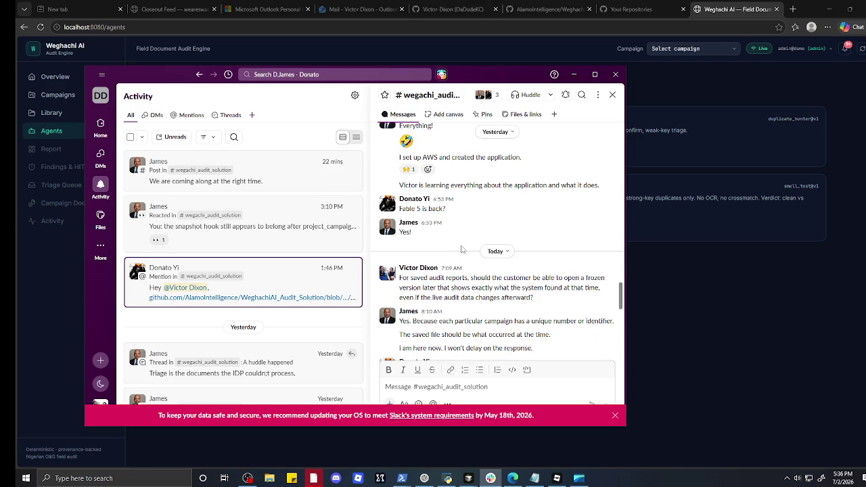
{"action": "scroll", "coordinate": [461, 250], "scroll_direction": "up", "scroll_amount": 3}
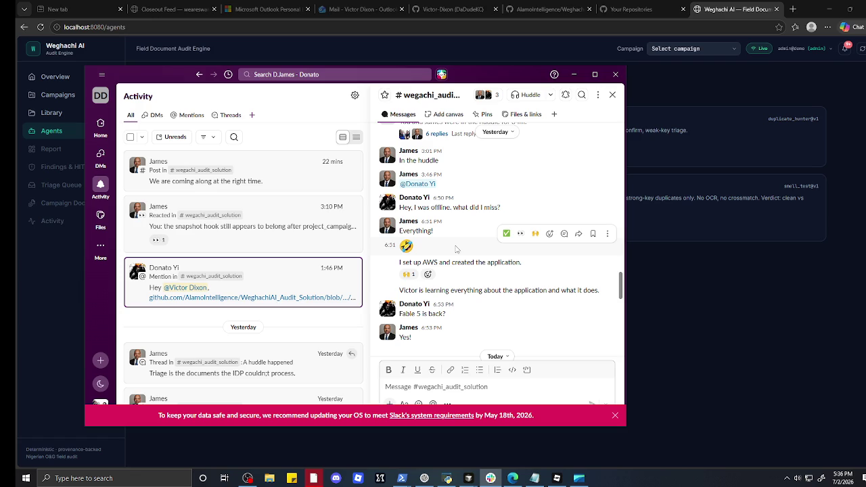
{"action": "scroll", "coordinate": [456, 249], "scroll_direction": "up", "scroll_amount": 3}
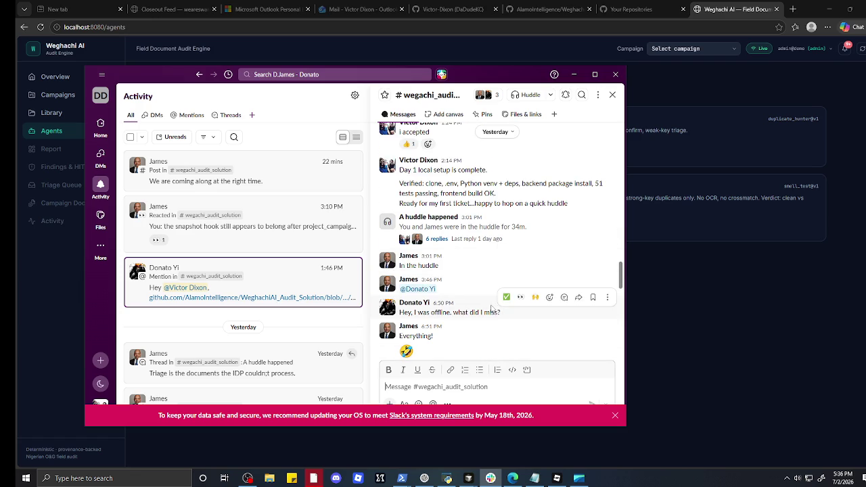
{"action": "scroll", "coordinate": [463, 289], "scroll_direction": "up", "scroll_amount": 3}
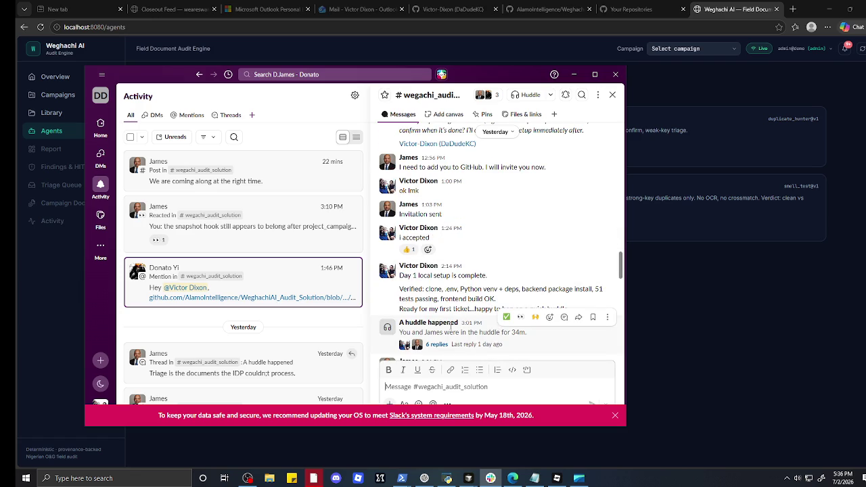
{"action": "scroll", "coordinate": [438, 299], "scroll_direction": "down", "scroll_amount": 5}
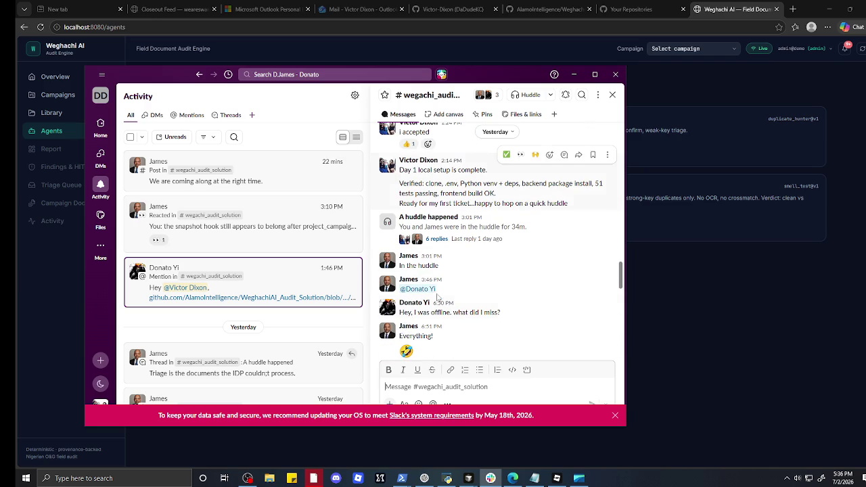
{"action": "scroll", "coordinate": [438, 291], "scroll_direction": "down", "scroll_amount": 2}
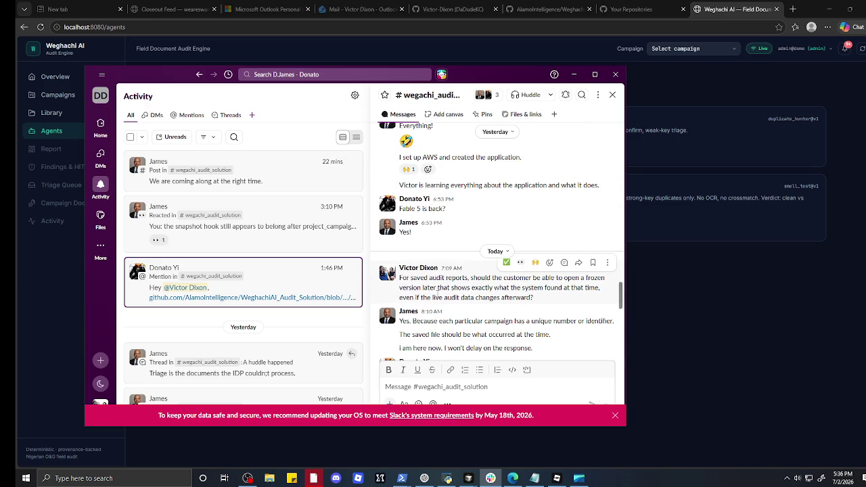
{"action": "scroll", "coordinate": [438, 293], "scroll_direction": "down", "scroll_amount": 3}
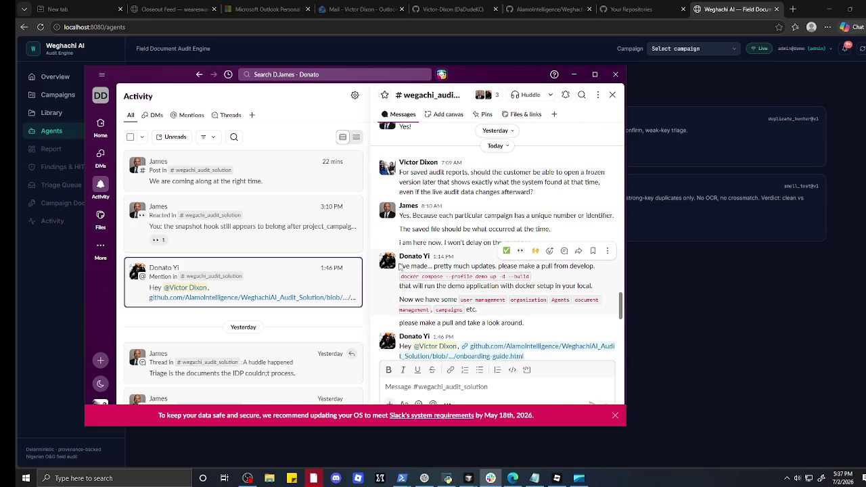
{"action": "mouse_move", "coordinate": [400, 267]}
{"action": "left_mouse_down"}
{"action": "mouse_move", "coordinate": [474, 274]}
{"action": "mouse_move", "coordinate": [467, 308]}
{"action": "mouse_move", "coordinate": [479, 313]}
{"action": "left_mouse_up"}
{"action": "left_click", "coordinate": [489, 314]}
{"action": "mouse_move", "coordinate": [500, 74]}
{"action": "left_mouse_down"}
{"action": "mouse_move", "coordinate": [742, 82]}
{"action": "mouse_move", "coordinate": [514, 280]}
{"action": "mouse_move", "coordinate": [704, 233]}
{"action": "mouse_move", "coordinate": [617, 151]}
{"action": "left_mouse_up"}
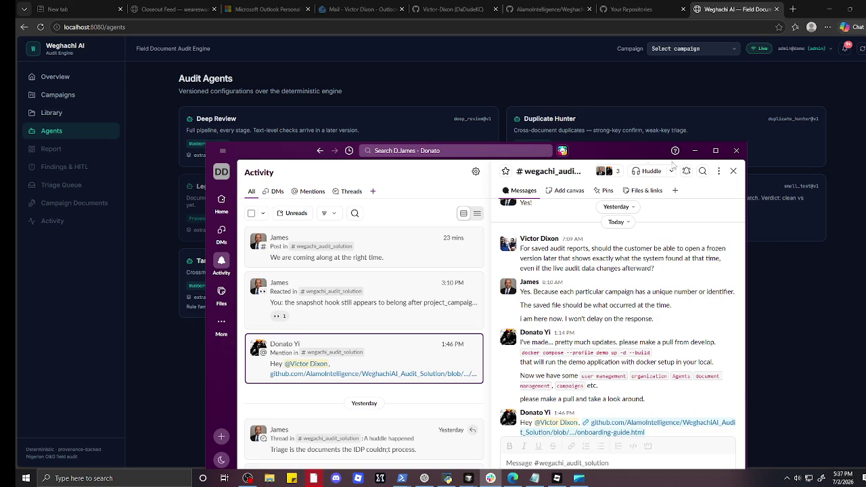
- Open the camp_demo_0001 campaign report and refresh it
{"action": "left_click", "coordinate": [705, 148]}
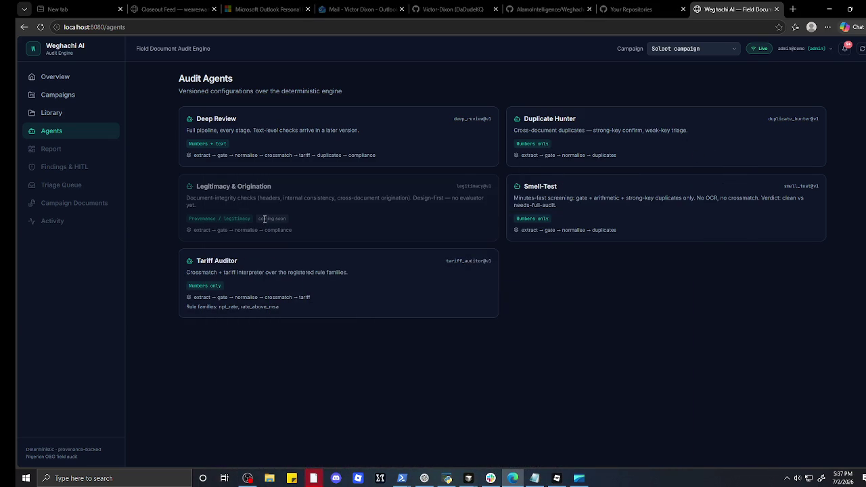
{"action": "left_click", "coordinate": [64, 95]}
{"action": "left_click", "coordinate": [304, 142]}
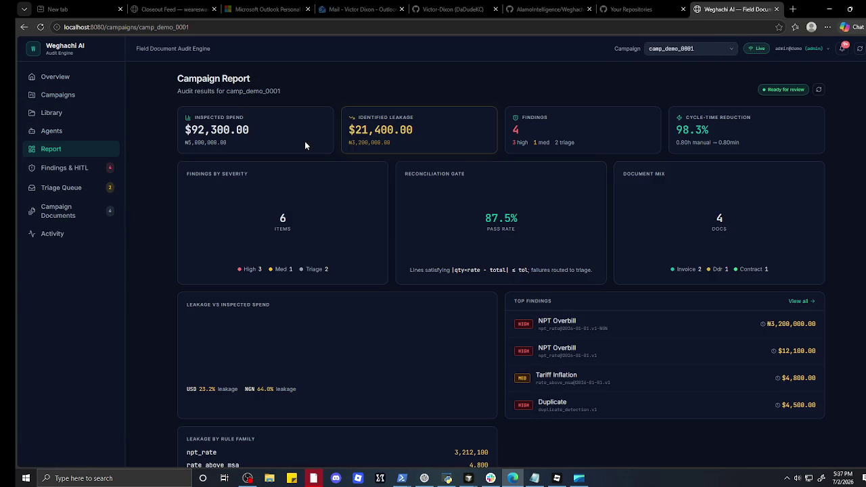
{"action": "scroll", "coordinate": [198, 174], "scroll_direction": "down", "scroll_amount": 2}
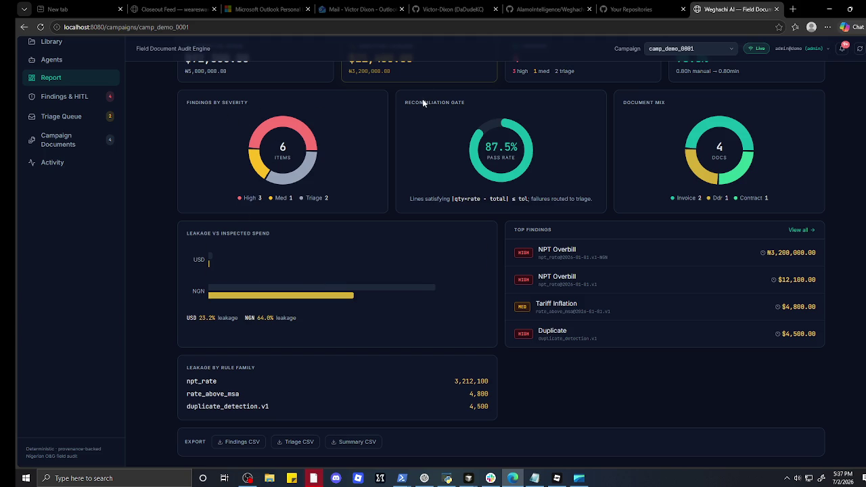
{"action": "scroll", "coordinate": [424, 101], "scroll_direction": "up", "scroll_amount": 1}
{"action": "scroll", "coordinate": [423, 101], "scroll_direction": "up", "scroll_amount": 1}
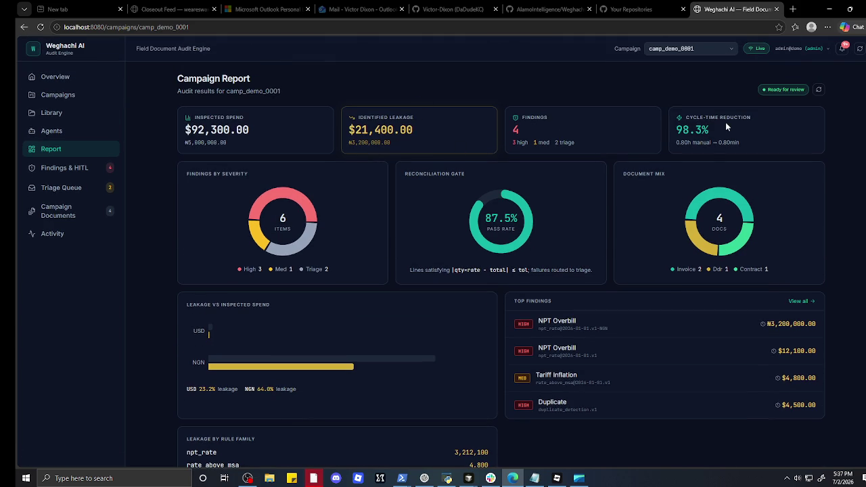
{"action": "left_click", "coordinate": [819, 90]}
- Go through Library and Campaigns back to the cross-campaign Overview
{"action": "left_click", "coordinate": [64, 112]}
{"action": "left_click", "coordinate": [68, 97]}
{"action": "left_click", "coordinate": [73, 80]}
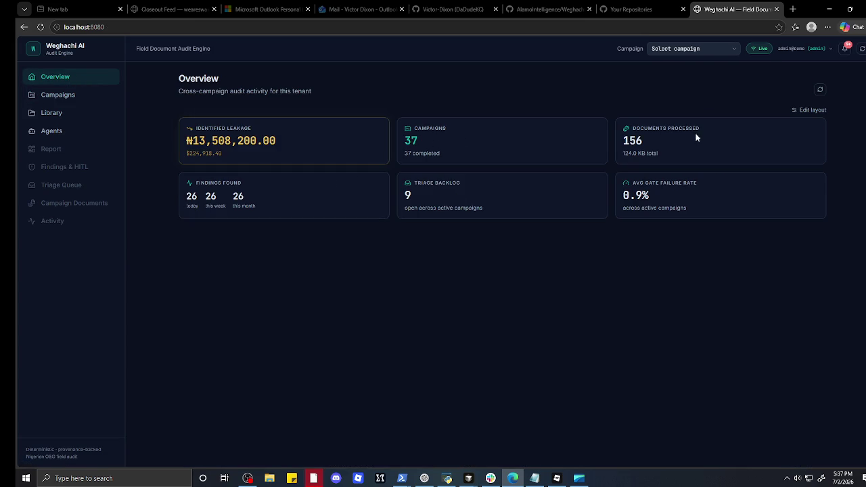
- Open camp_corpus_036, then switch the report to camp_corpus_030 and camp_corpus_023
{"action": "left_click", "coordinate": [73, 97]}
{"action": "left_click", "coordinate": [357, 161]}
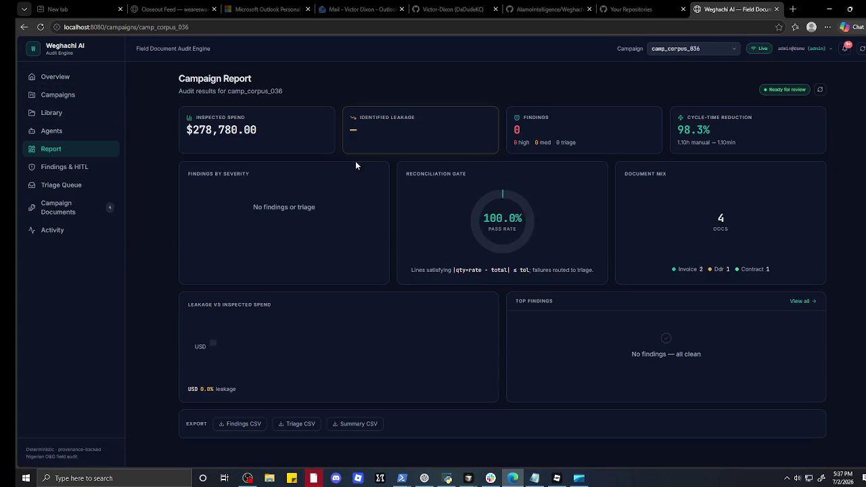
{"action": "mouse_move", "coordinate": [352, 350]}
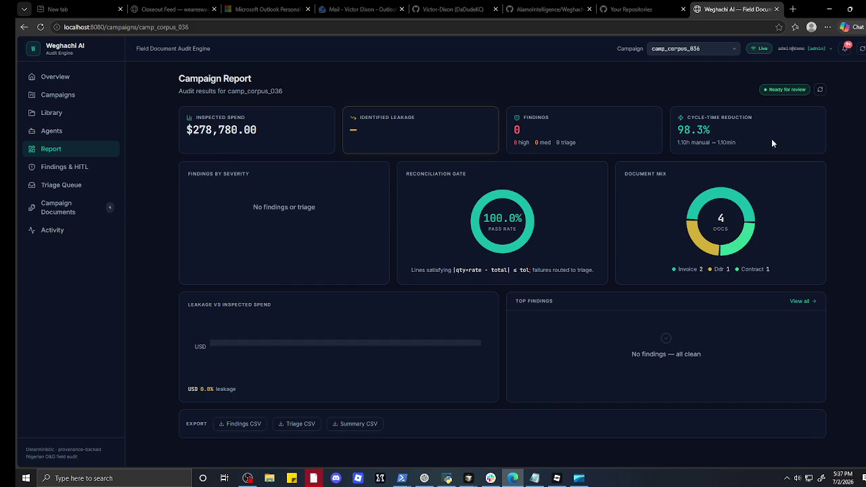
{"action": "left_click", "coordinate": [691, 49]}
{"action": "left_click", "coordinate": [677, 141]}
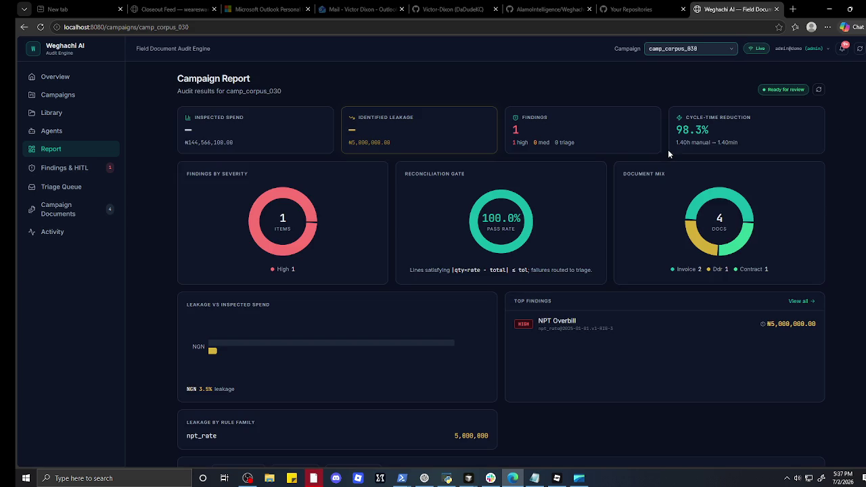
{"action": "left_click", "coordinate": [721, 51]}
{"action": "left_click", "coordinate": [710, 227]}
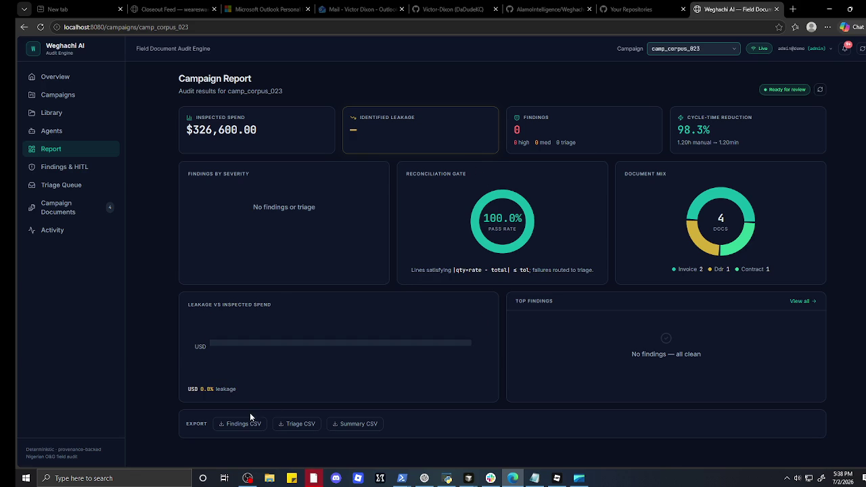
- Download the camp_corpus_023 summary as CSV, open the file, and go to Agents
{"action": "left_click", "coordinate": [331, 428]}
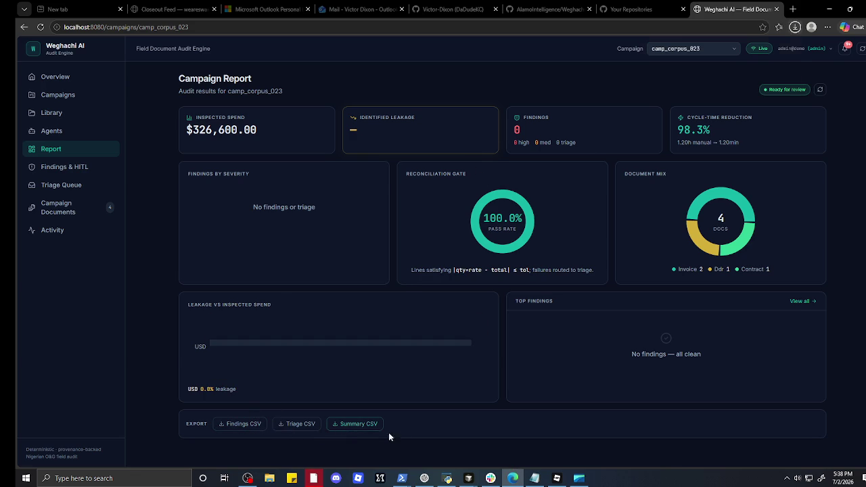
{"action": "left_click", "coordinate": [734, 66]}
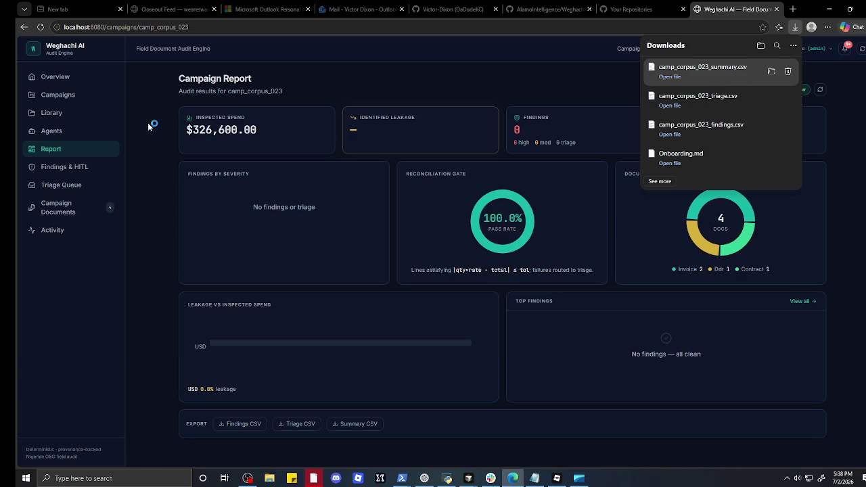
{"action": "left_click", "coordinate": [69, 139]}
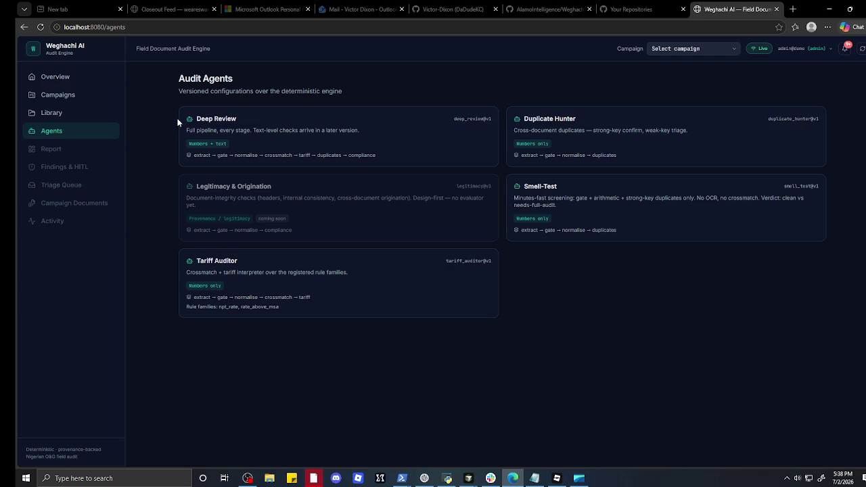
- Pick camp_demo_0001 in the Overview's Campaign dropdown, then minimize the browser
{"action": "left_click", "coordinate": [52, 118]}
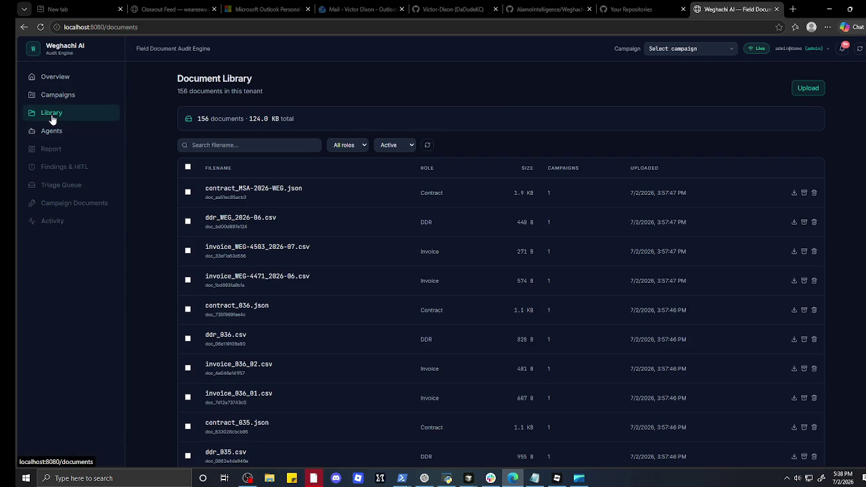
{"action": "left_click", "coordinate": [65, 80]}
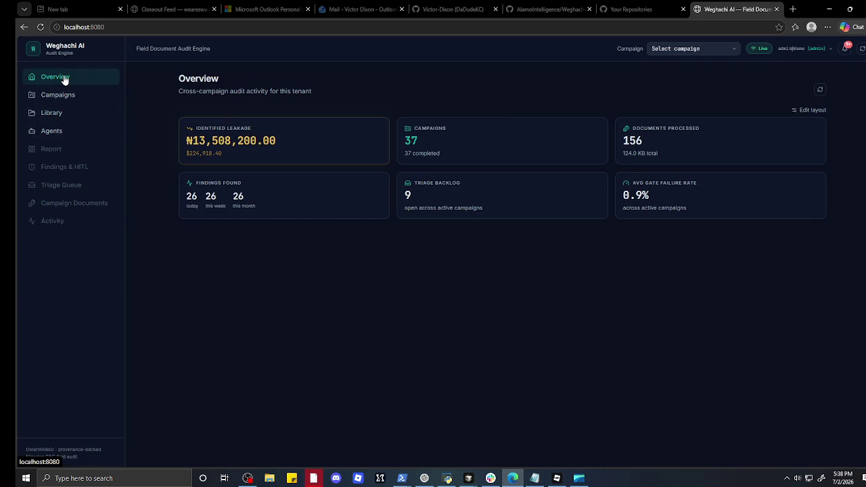
{"action": "left_click", "coordinate": [667, 52]}
{"action": "left_click", "coordinate": [674, 72]}
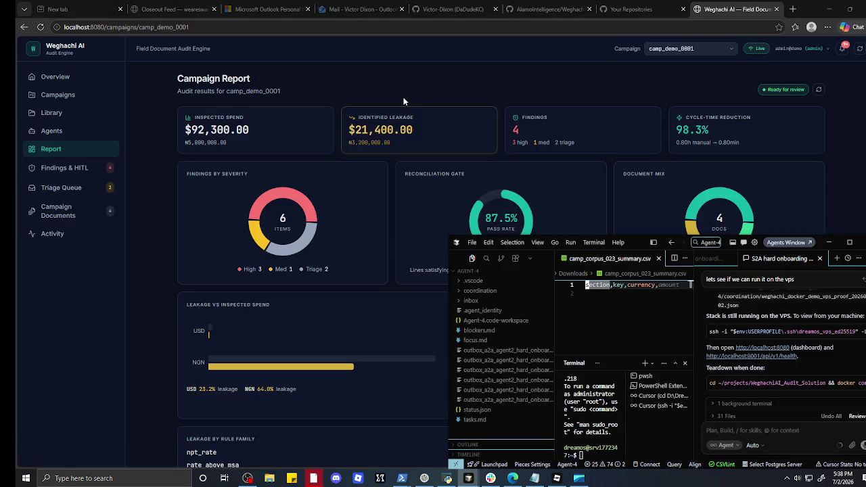
{"action": "left_click", "coordinate": [404, 101]}
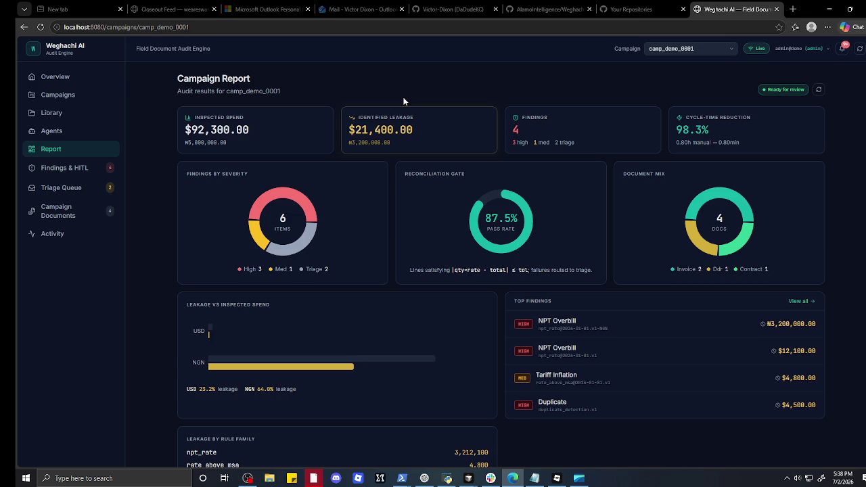
{"action": "left_click", "coordinate": [830, 8]}
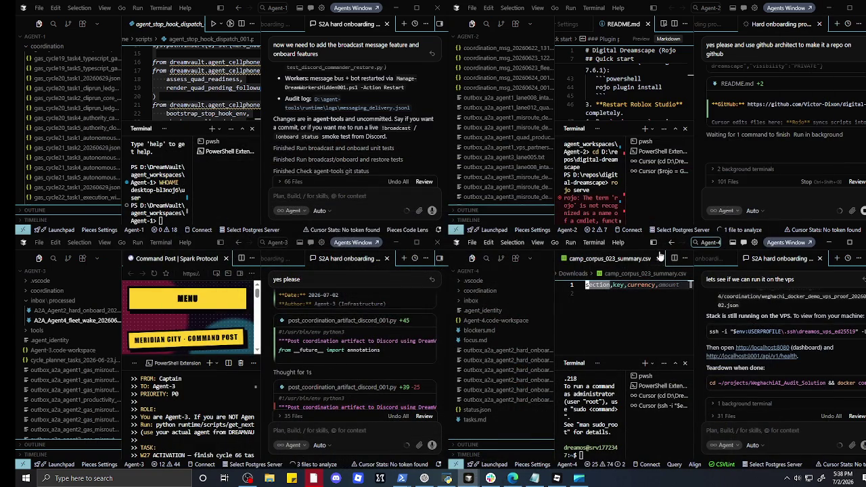
- Close camp_corpus_023_summary.csv in the Agent-4 editor
{"action": "left_click", "coordinate": [658, 258]}
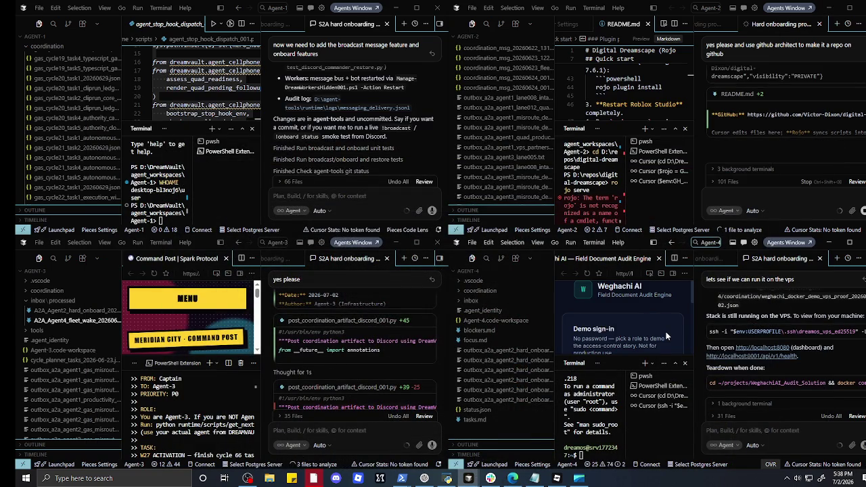
{"action": "scroll", "coordinate": [661, 329], "scroll_direction": "down", "scroll_amount": 2}
{"action": "scroll", "coordinate": [661, 332], "scroll_direction": "down", "scroll_amount": 4}
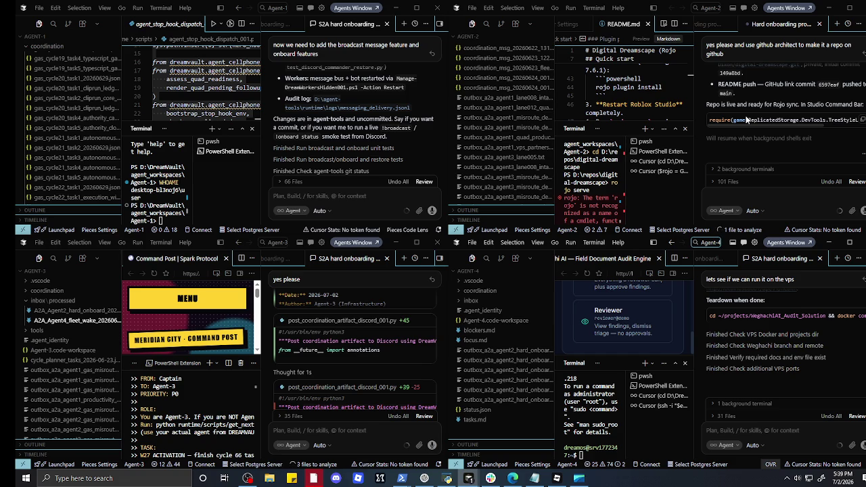
- Copy the TreeStyleLabGenerator generate command from the Agent-2 chat
{"action": "left_click", "coordinate": [817, 122]}
{"action": "scroll", "coordinate": [845, 123], "scroll_direction": "right", "scroll_amount": 2}
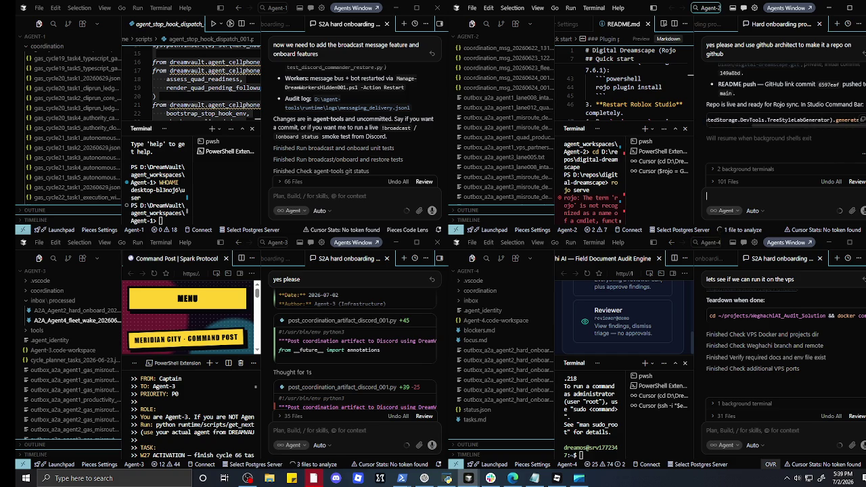
{"action": "left_click", "coordinate": [863, 120]}
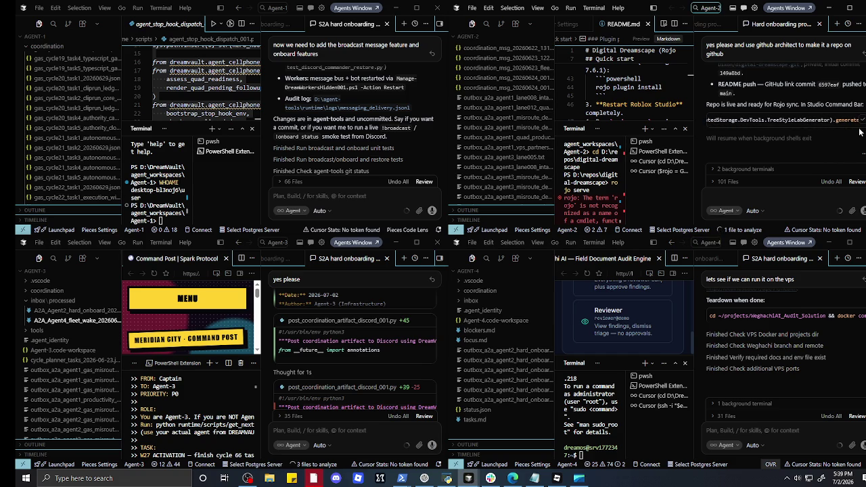
{"action": "left_click", "coordinate": [555, 478]}
- Replace the Command Bar code with the TreeStyleLabGenerator generate() call and run it
{"action": "left_click", "coordinate": [437, 420]}
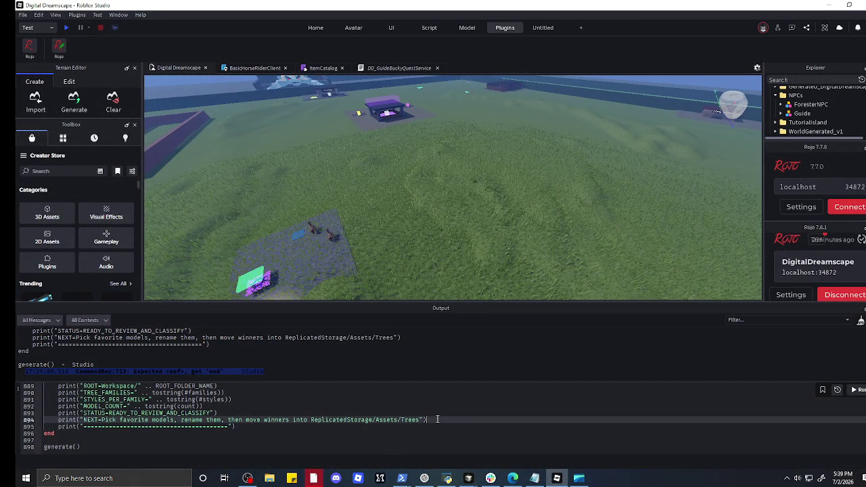
{"action": "key", "text": "ctrl+a"}
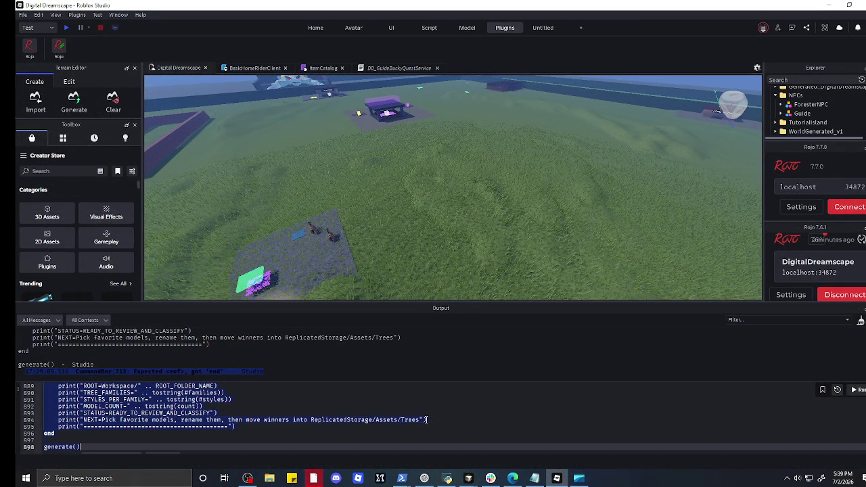
{"action": "key", "text": "ctrl+v"}
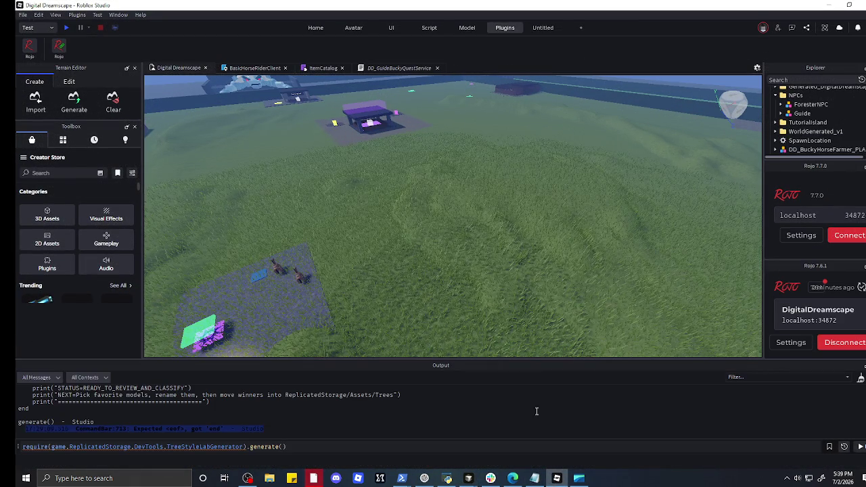
{"action": "left_click", "coordinate": [860, 448]}
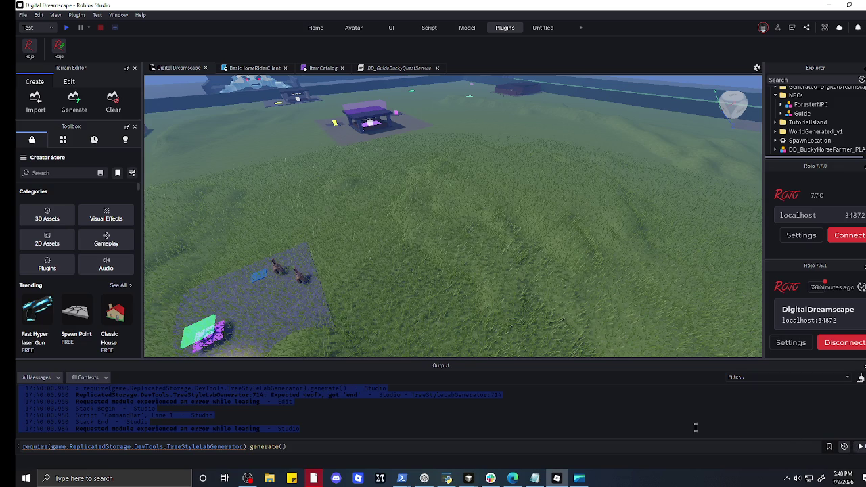
{"action": "left_click", "coordinate": [410, 421]}
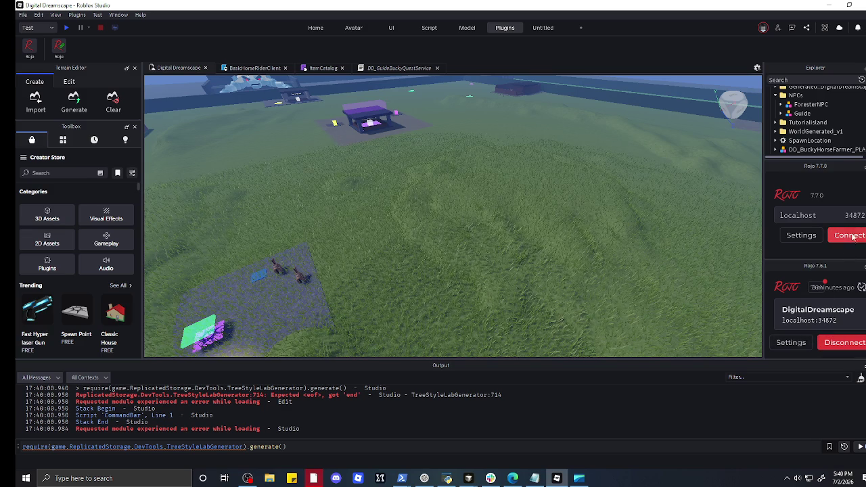
- Connect Rojo 7.7.0 to the local sync server and review the synced changes
{"action": "left_click", "coordinate": [850, 236]}
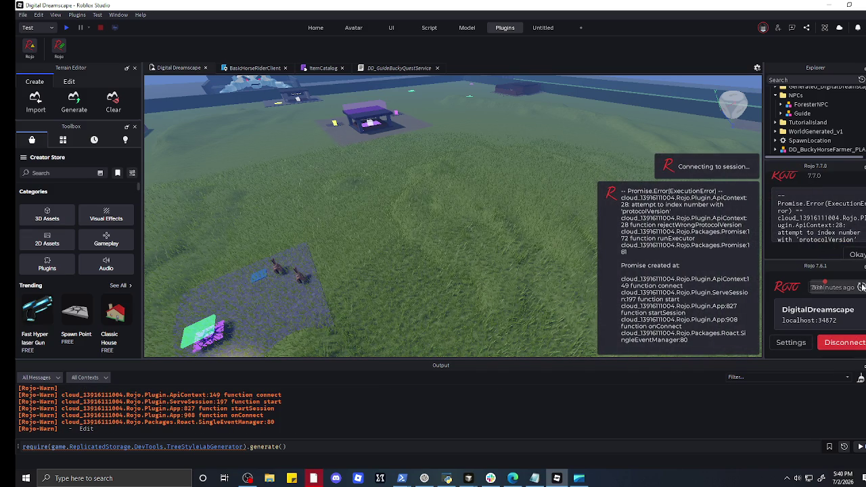
{"action": "left_click", "coordinate": [861, 287]}
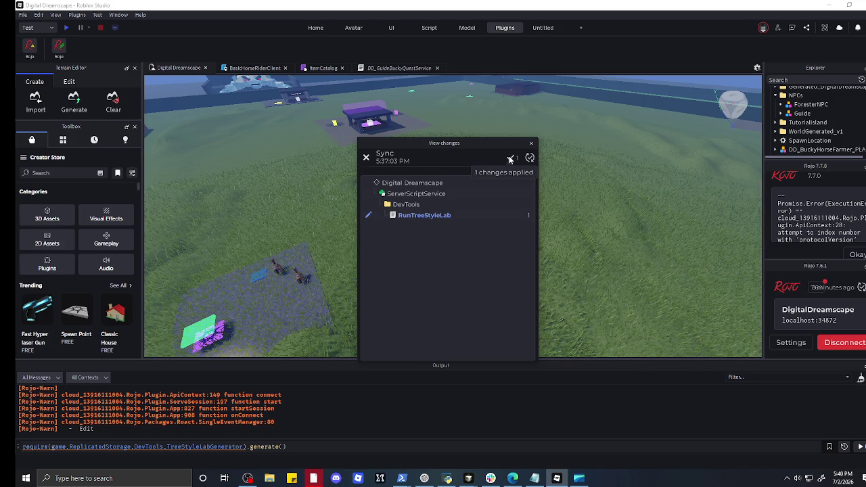
{"action": "left_click", "coordinate": [532, 144]}
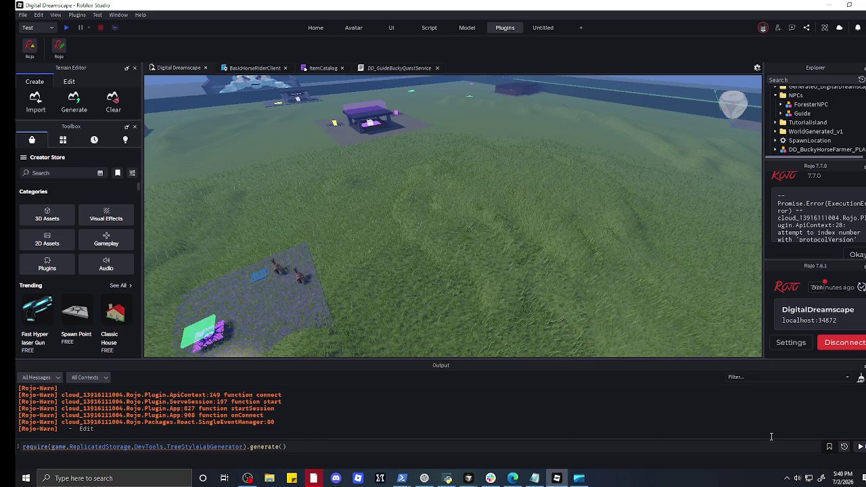
- Rerun the generate command and copy the module-loading error lines from Output
{"action": "left_click", "coordinate": [863, 450]}
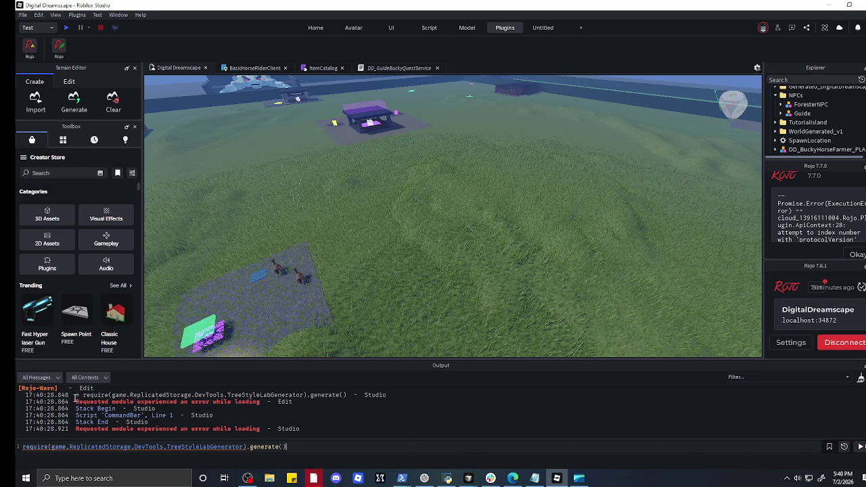
{"action": "left_click_drag", "start_coordinate": [75, 396], "coordinate": [318, 436]}
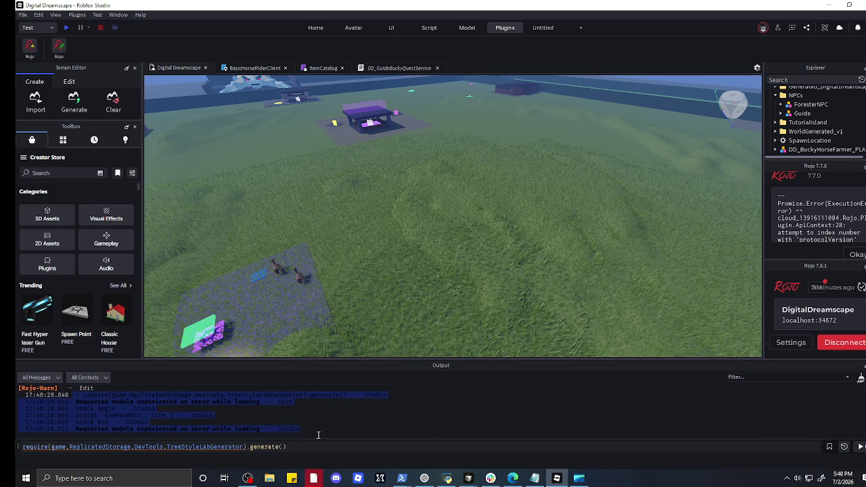
{"action": "right_click", "coordinate": [162, 413]}
{"action": "left_click", "coordinate": [193, 420]}
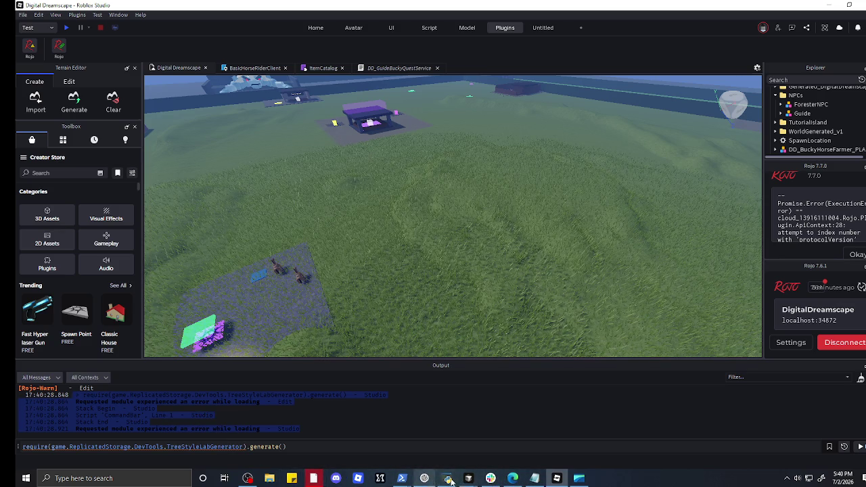
- Copy the safer V2 tree style lab generator script from ChatGPT's reply
{"action": "left_click", "coordinate": [424, 478]}
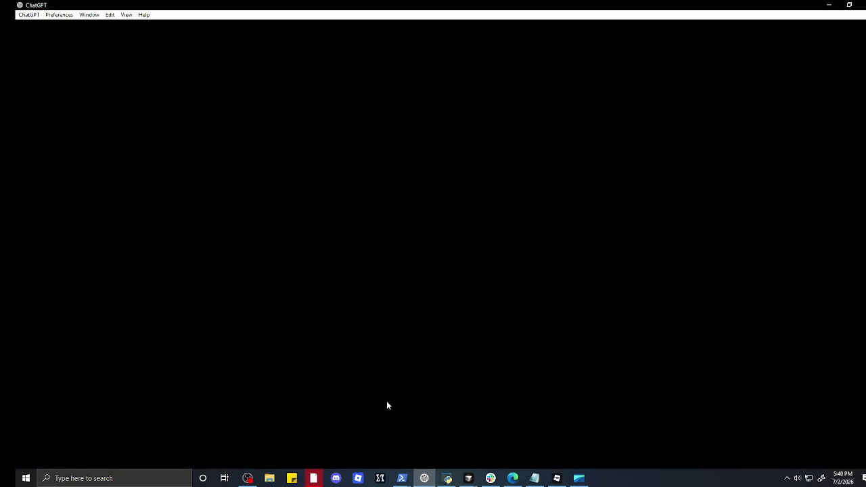
{"action": "scroll", "coordinate": [334, 305], "scroll_direction": "down", "scroll_amount": 8}
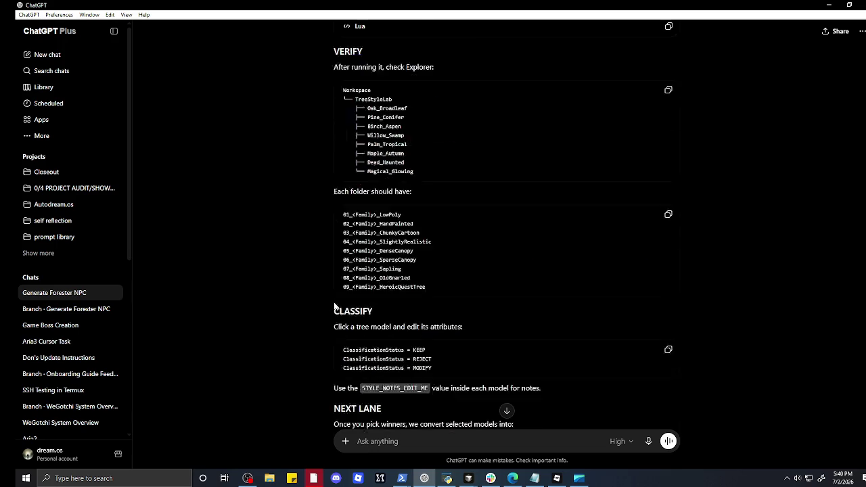
{"action": "scroll", "coordinate": [333, 305], "scroll_direction": "down", "scroll_amount": 5}
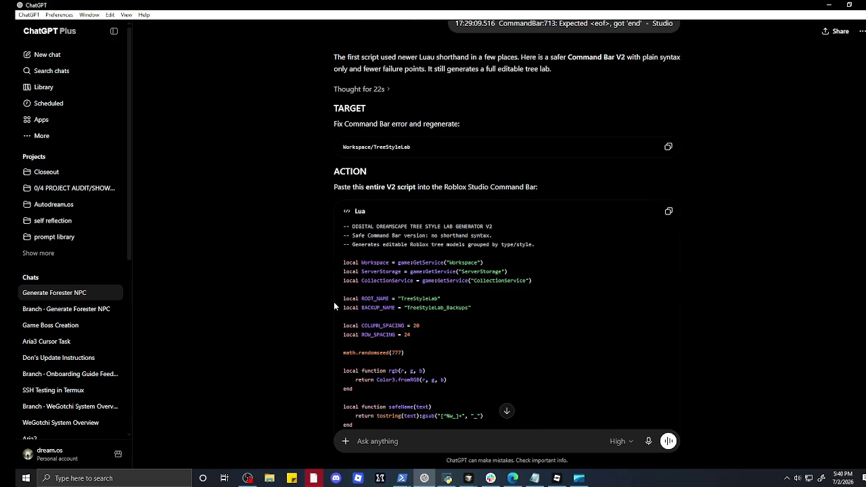
{"action": "scroll", "coordinate": [334, 302], "scroll_direction": "up", "scroll_amount": 2}
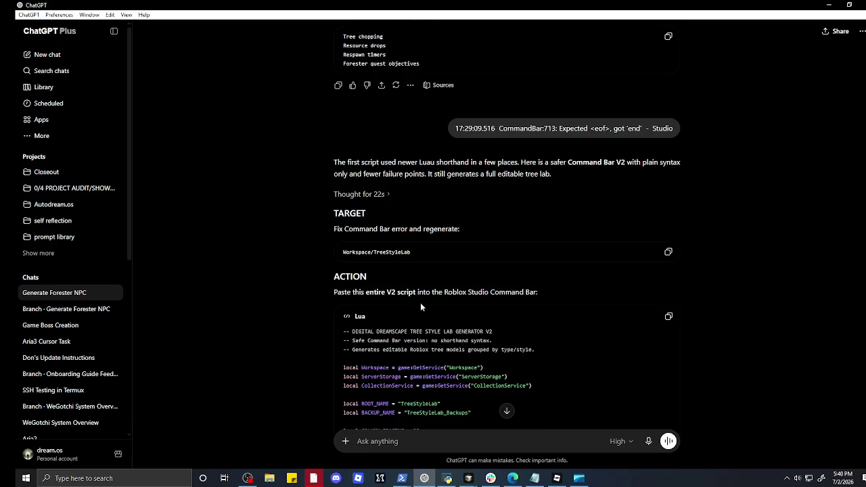
{"action": "left_click", "coordinate": [670, 318]}
- Paste the V2 generator over the Command Bar code and run it, producing 72 TreeStyleLab models
{"action": "left_click", "coordinate": [829, 5]}
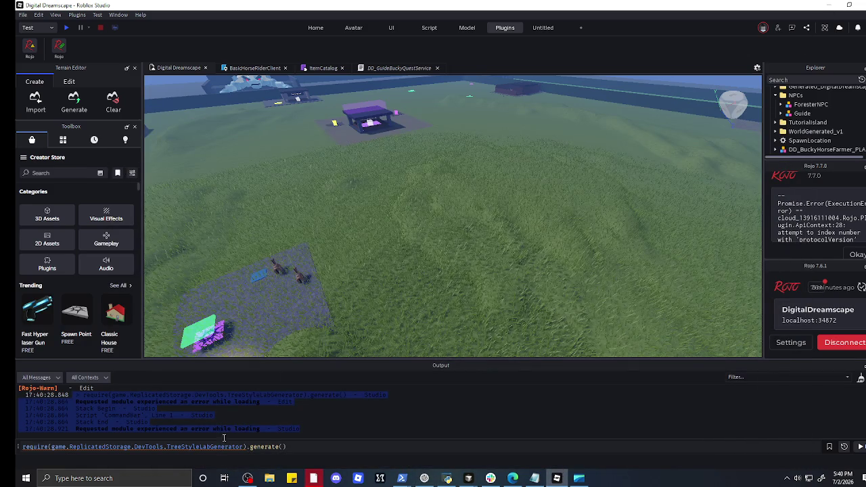
{"action": "left_click", "coordinate": [278, 446]}
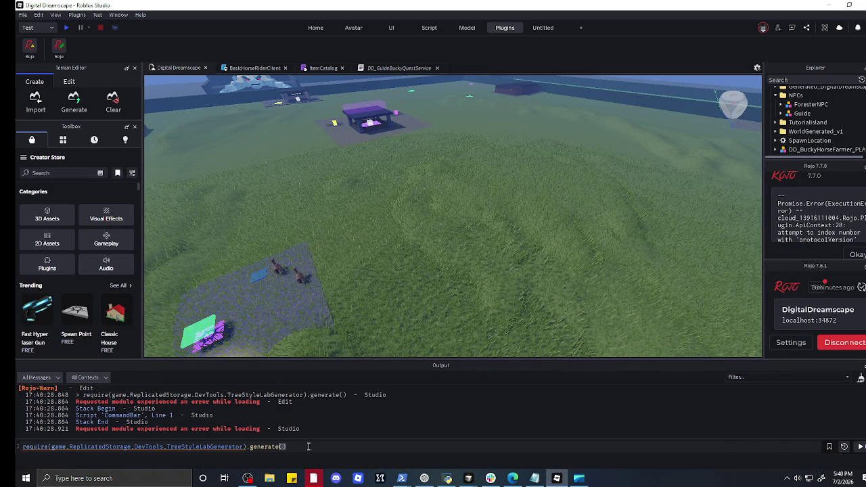
{"action": "key", "text": "ctrl+a"}
{"action": "key", "text": "ctrl+v"}
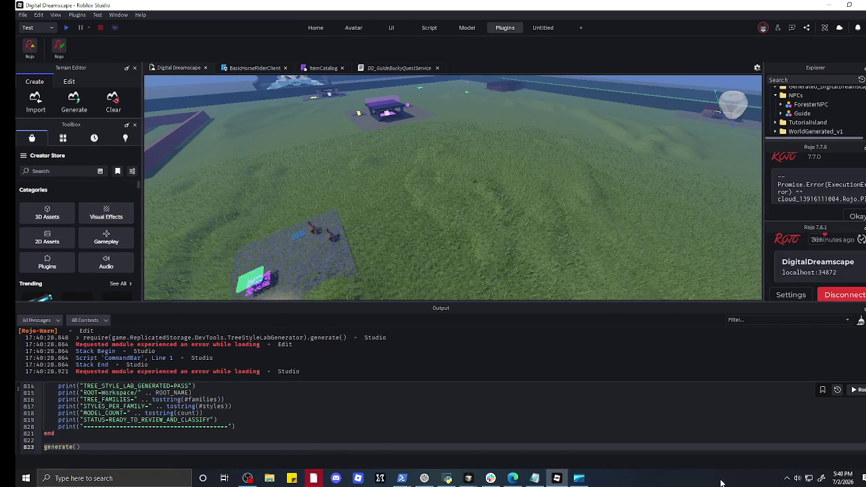
{"action": "left_click", "coordinate": [856, 391]}
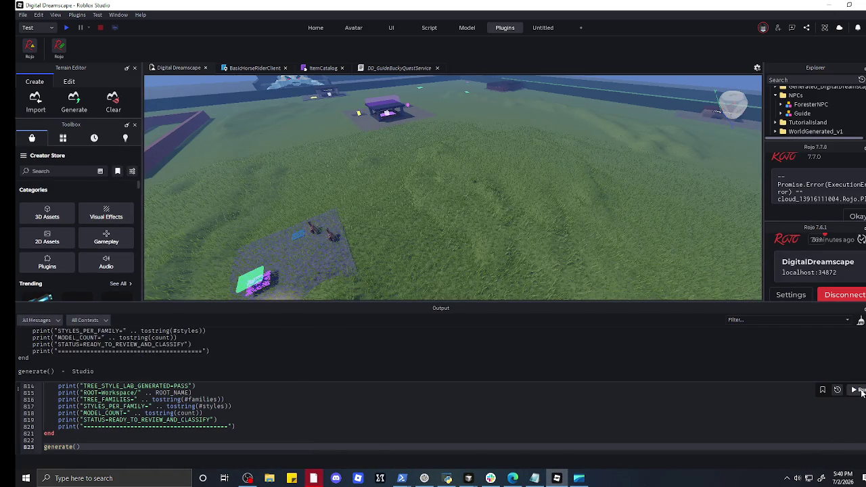
{"action": "scroll", "coordinate": [361, 274], "scroll_direction": "up", "scroll_amount": 5}
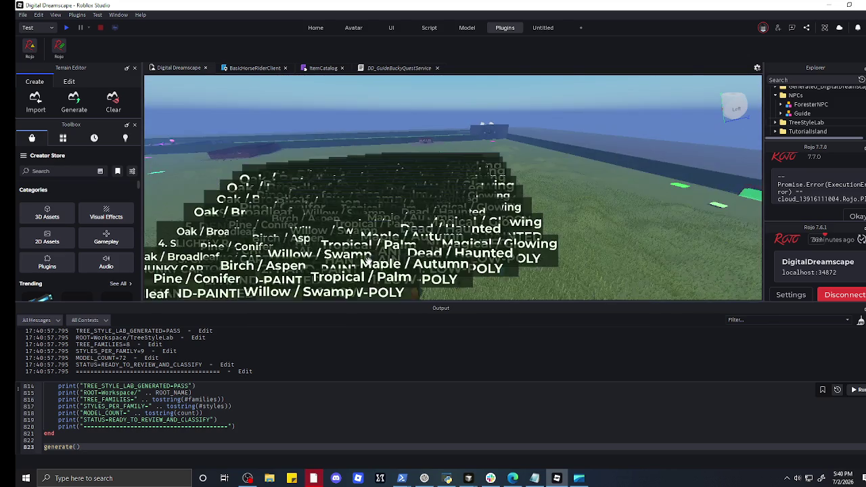
- Fly around the TreeStyleLab grid and box-select the tree models beneath the family labels
{"action": "scroll", "coordinate": [369, 266], "scroll_direction": "up", "scroll_amount": 5}
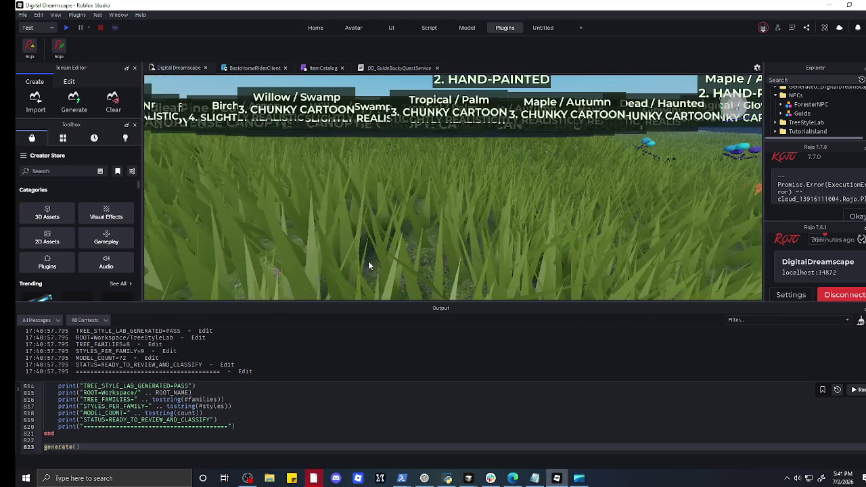
{"action": "scroll", "coordinate": [368, 262], "scroll_direction": "down", "scroll_amount": 5}
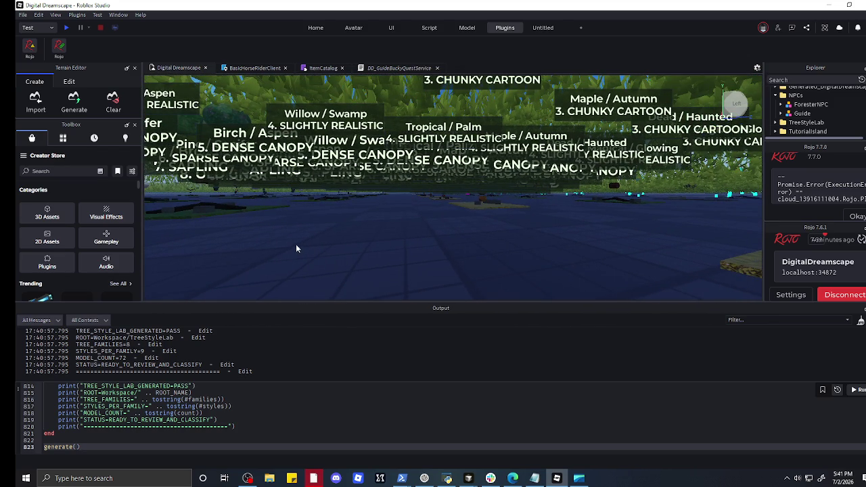
{"action": "mouse_move", "coordinate": [298, 220]}
{"action": "left_mouse_down"}
{"action": "mouse_move", "coordinate": [413, 249]}
{"action": "mouse_move", "coordinate": [675, 250]}
{"action": "left_mouse_up"}
{"action": "scroll", "coordinate": [587, 250], "scroll_direction": "down", "scroll_amount": 5}
{"action": "scroll", "coordinate": [586, 250], "scroll_direction": "down", "scroll_amount": 10}
{"action": "scroll", "coordinate": [502, 160], "scroll_direction": "up", "scroll_amount": 10}
{"action": "scroll", "coordinate": [503, 158], "scroll_direction": "down", "scroll_amount": 8}
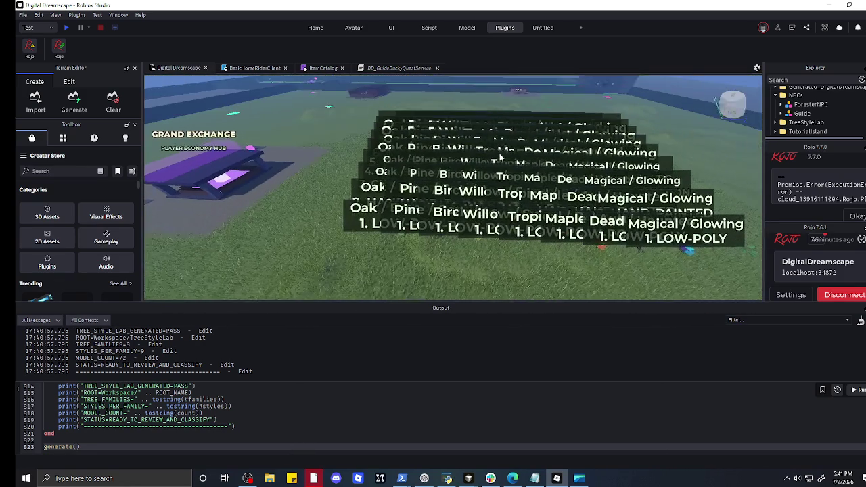
{"action": "left_click_drag", "start_coordinate": [499, 159], "coordinate": [431, 139]}
{"action": "mouse_move", "coordinate": [353, 126]}
{"action": "left_mouse_down"}
{"action": "mouse_move", "coordinate": [406, 181]}
{"action": "mouse_move", "coordinate": [696, 300]}
{"action": "mouse_move", "coordinate": [729, 304]}
{"action": "mouse_move", "coordinate": [709, 285]}
{"action": "mouse_move", "coordinate": [745, 292]}
{"action": "mouse_move", "coordinate": [744, 302]}
{"action": "mouse_move", "coordinate": [728, 298]}
{"action": "left_mouse_up"}
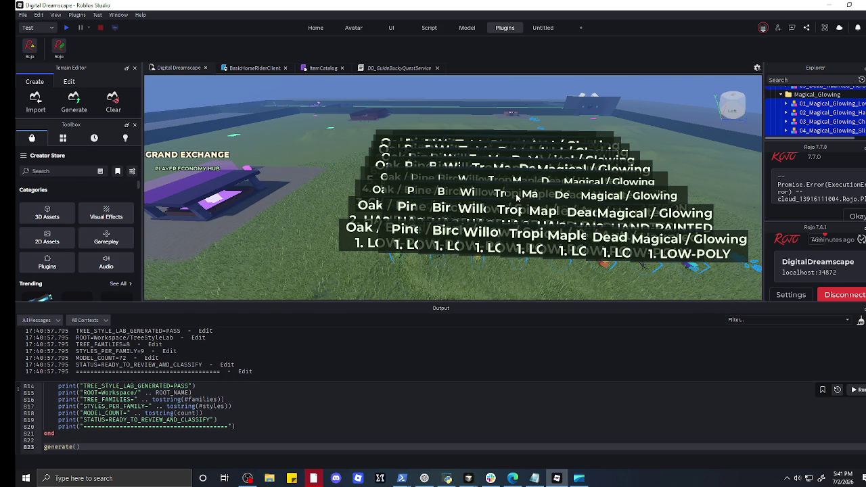
- Raise the selected tree models with the Move tool, lower them back, and deselect
{"action": "left_click", "coordinate": [306, 30]}
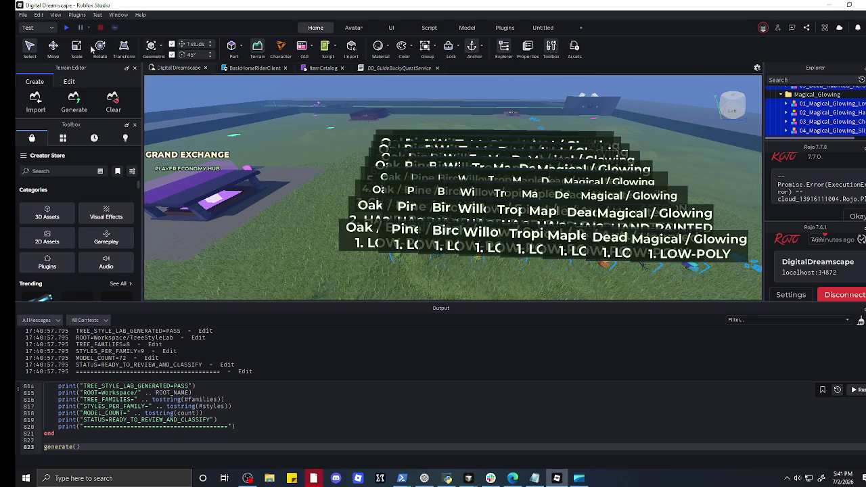
{"action": "left_click", "coordinate": [54, 46]}
{"action": "mouse_move", "coordinate": [512, 124]}
{"action": "left_mouse_down"}
{"action": "mouse_move", "coordinate": [528, 98]}
{"action": "mouse_move", "coordinate": [531, 108]}
{"action": "left_mouse_up"}
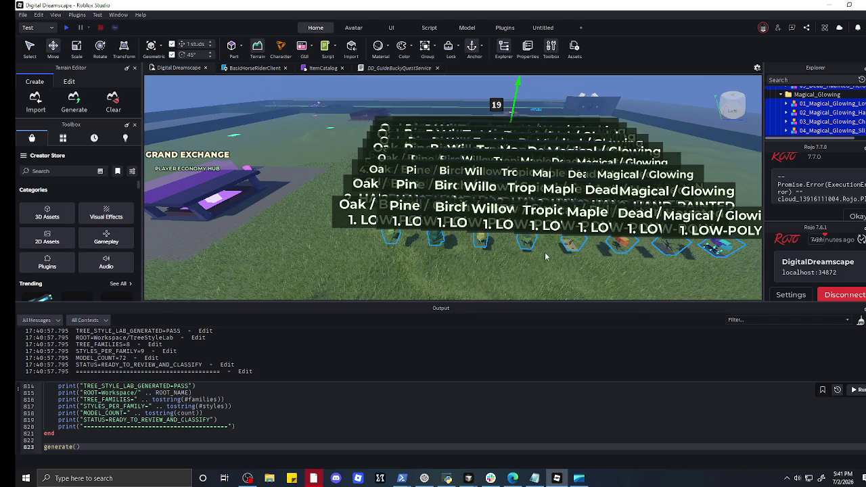
{"action": "scroll", "coordinate": [554, 247], "scroll_direction": "up", "scroll_amount": 5}
{"action": "scroll", "coordinate": [557, 251], "scroll_direction": "down", "scroll_amount": 5}
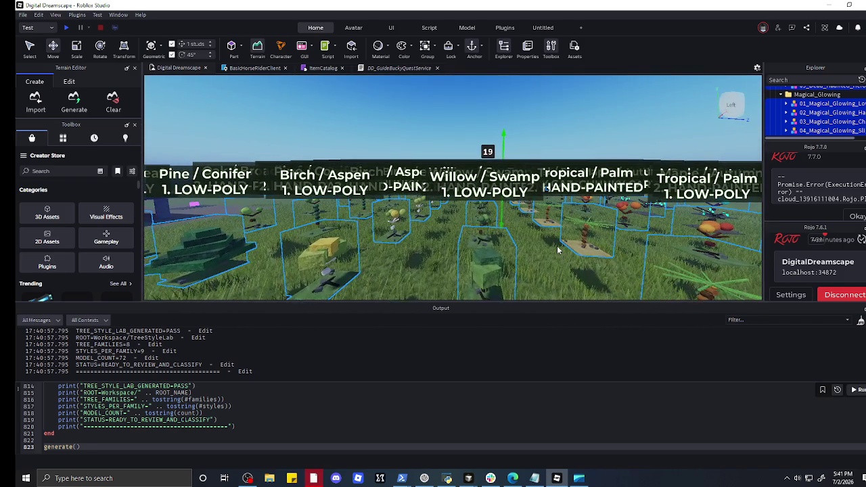
{"action": "left_click_drag", "start_coordinate": [503, 155], "coordinate": [502, 167]}
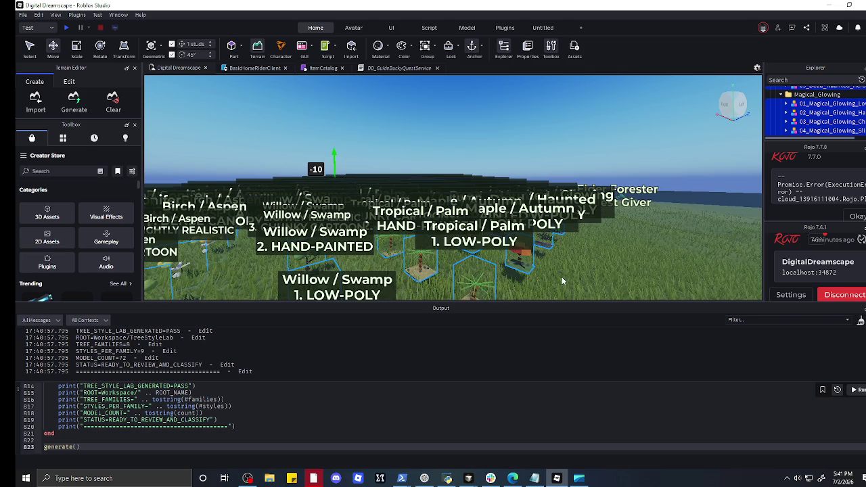
{"action": "left_click", "coordinate": [562, 277]}
- Fly the camera toward the tree labels and start a play-test
{"action": "key", "text": "w"}
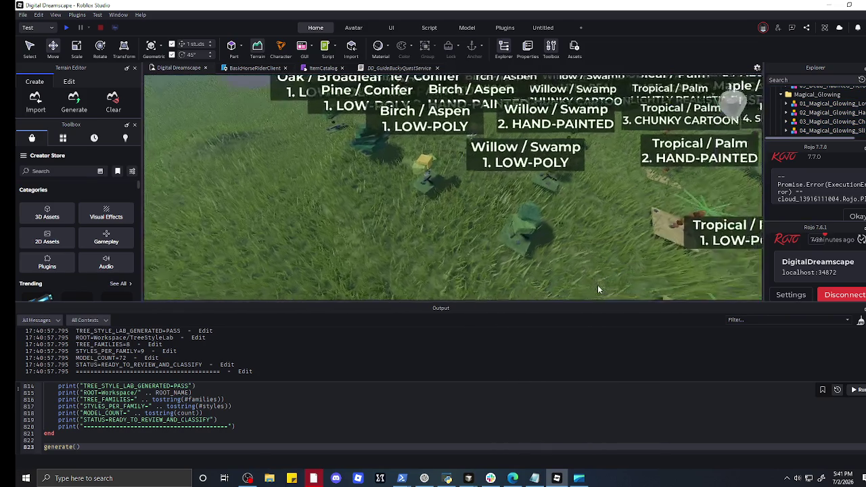
{"action": "key", "text": "w"}
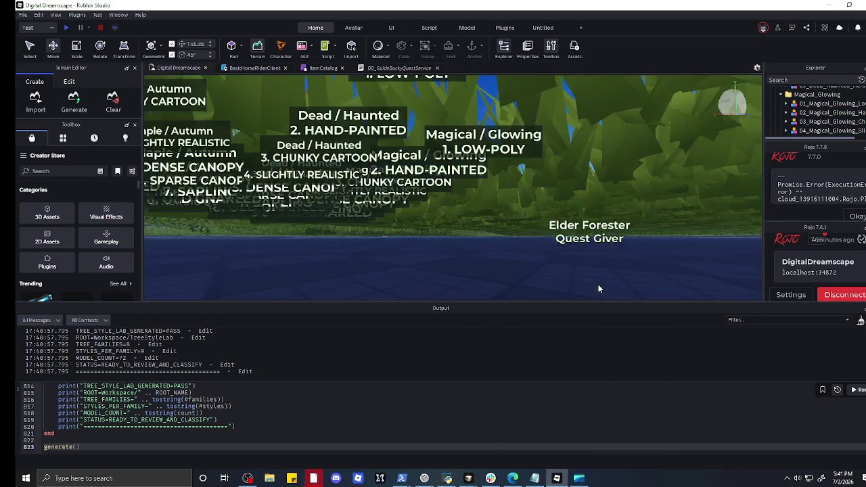
{"action": "key", "text": "s"}
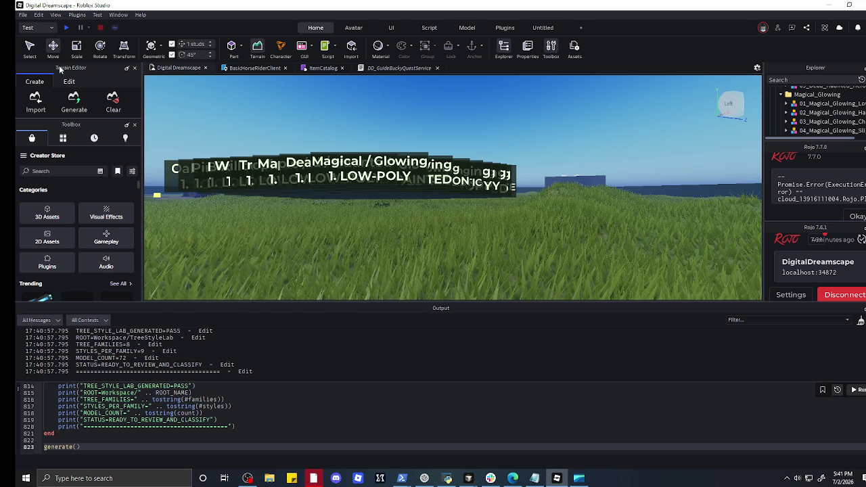
{"action": "left_click", "coordinate": [65, 28]}
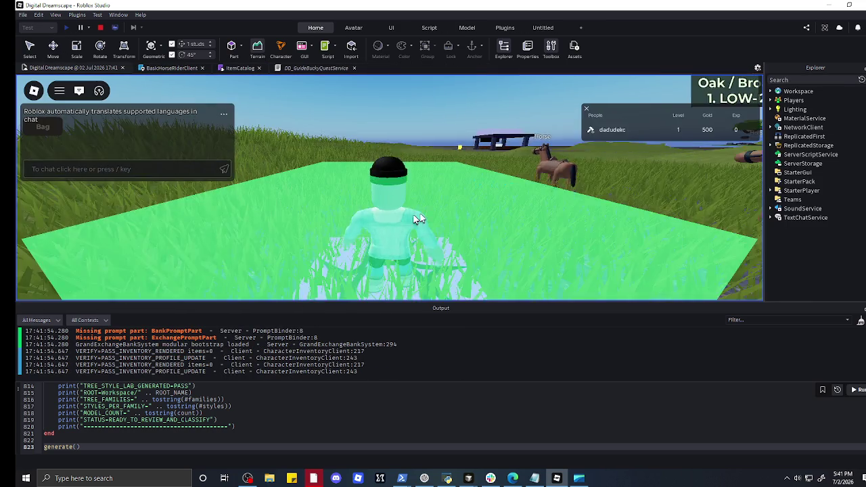
- Run the avatar past the tree-style signs and snip a screenshot of the crowded label wall
{"action": "key", "text": "w"}
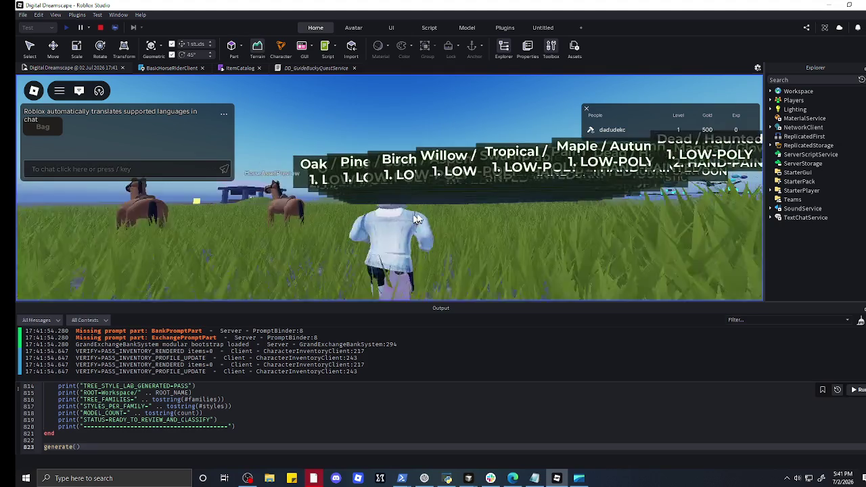
{"action": "key", "text": "w"}
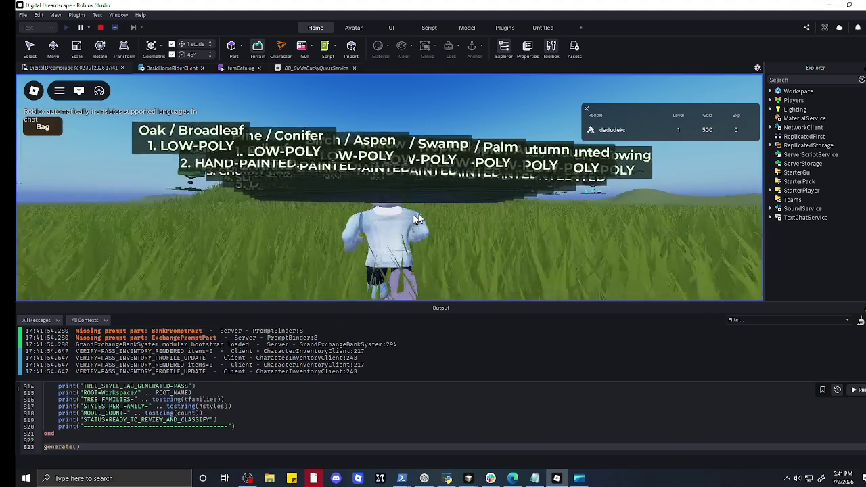
{"action": "key", "text": "w"}
{"action": "key", "text": "w"}
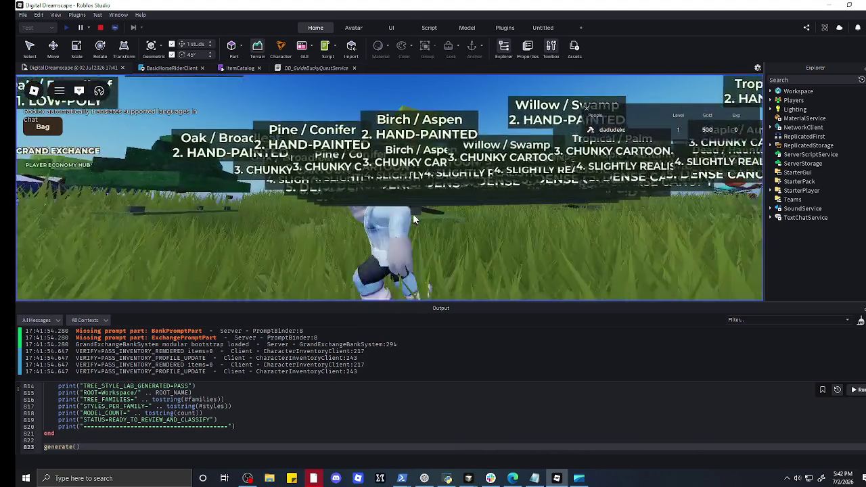
{"action": "key", "text": "w"}
{"action": "key", "text": "w"}
{"action": "key", "text": "super+shift+s"}
{"action": "mouse_move", "coordinate": [153, 105]}
{"action": "left_mouse_down"}
{"action": "mouse_move", "coordinate": [474, 246]}
{"action": "mouse_move", "coordinate": [657, 252]}
{"action": "left_mouse_up"}
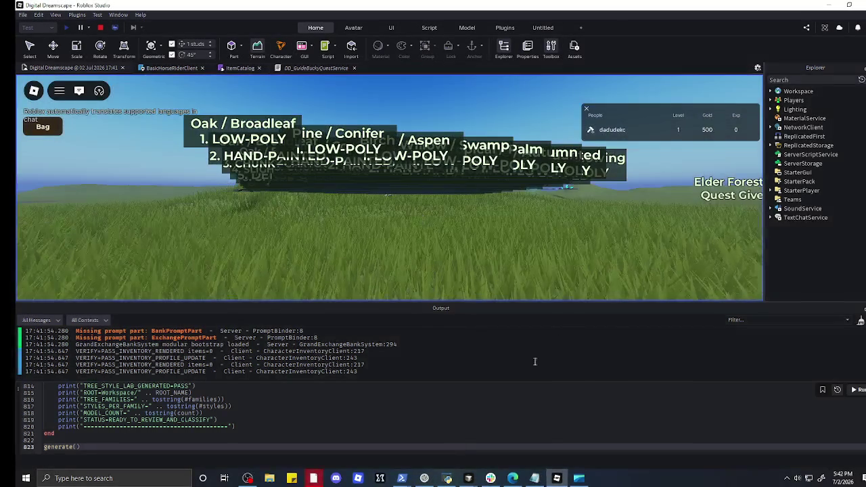
- Paste the label-wall screenshot into the ChatGPT message and send it
{"action": "left_click", "coordinate": [429, 481]}
{"action": "right_click", "coordinate": [371, 441]}
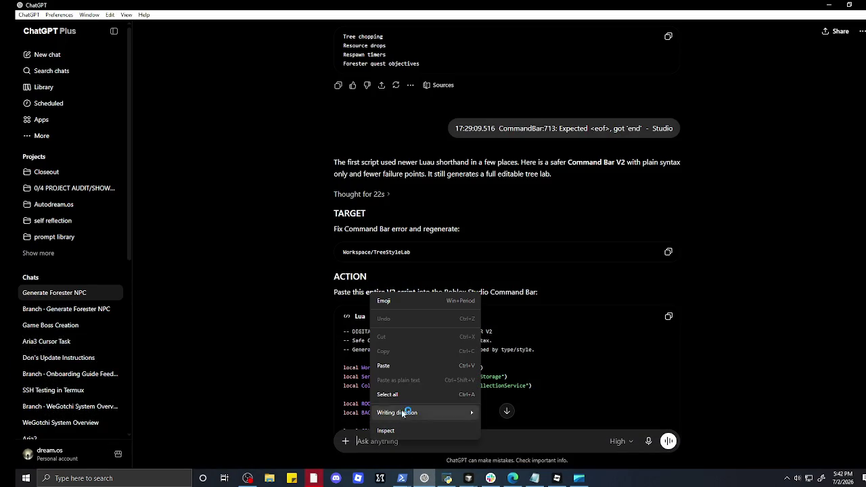
{"action": "left_click", "coordinate": [418, 371]}
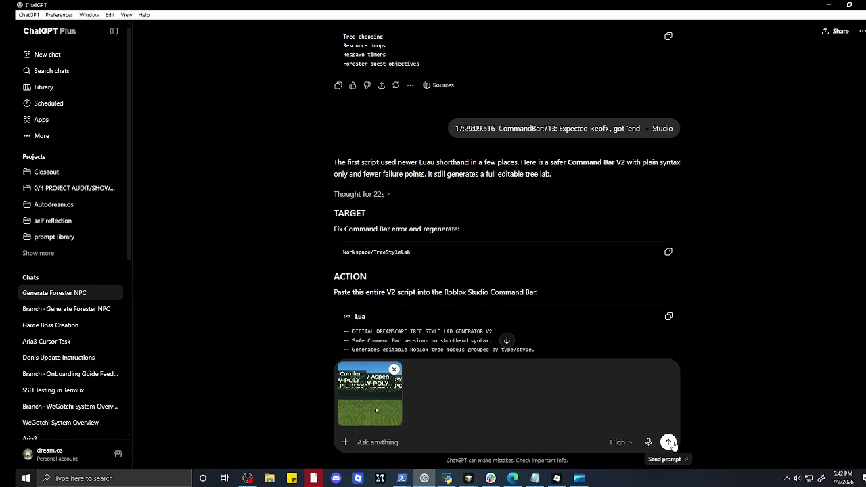
{"action": "left_click", "coordinate": [669, 443]}
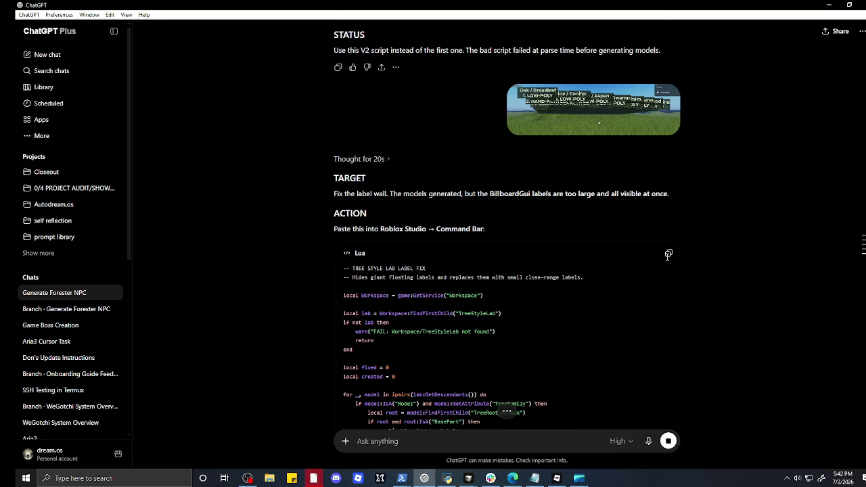
- Copy the tree label fix Lua script from the reply and minimize ChatGPT
{"action": "scroll", "coordinate": [668, 256], "scroll_direction": "down", "scroll_amount": 15}
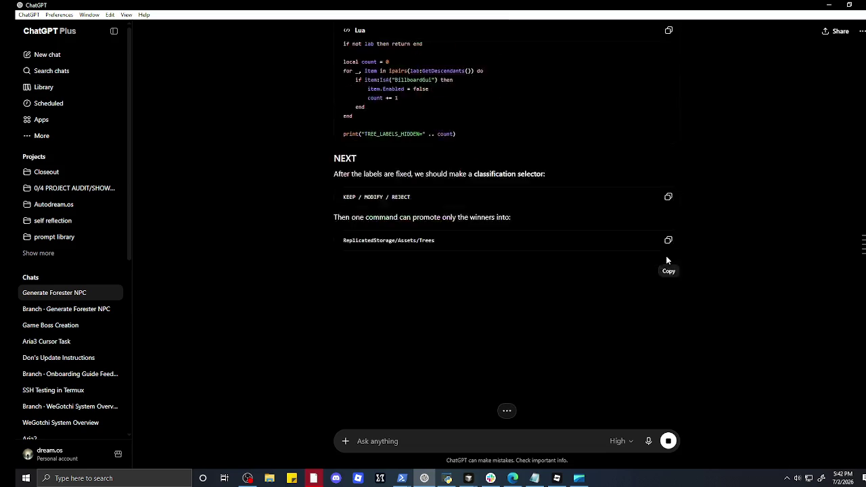
{"action": "scroll", "coordinate": [644, 58], "scroll_direction": "up", "scroll_amount": 3}
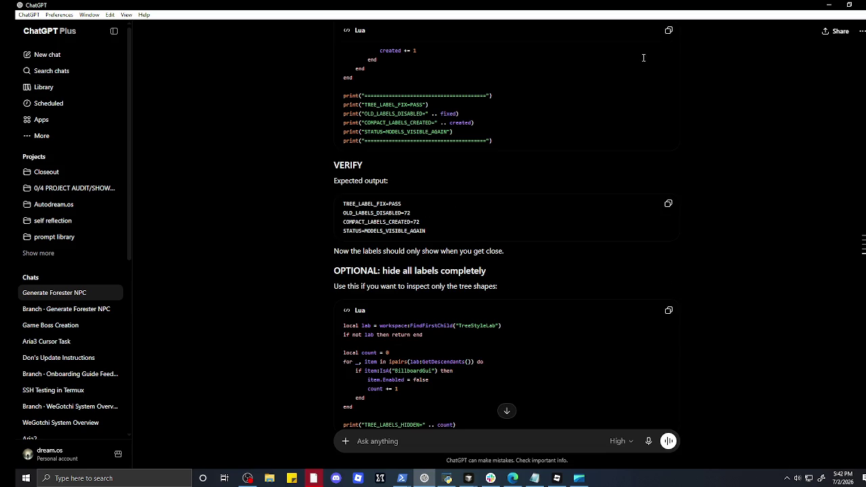
{"action": "left_click", "coordinate": [669, 32]}
{"action": "scroll", "coordinate": [638, 98], "scroll_direction": "down", "scroll_amount": 2}
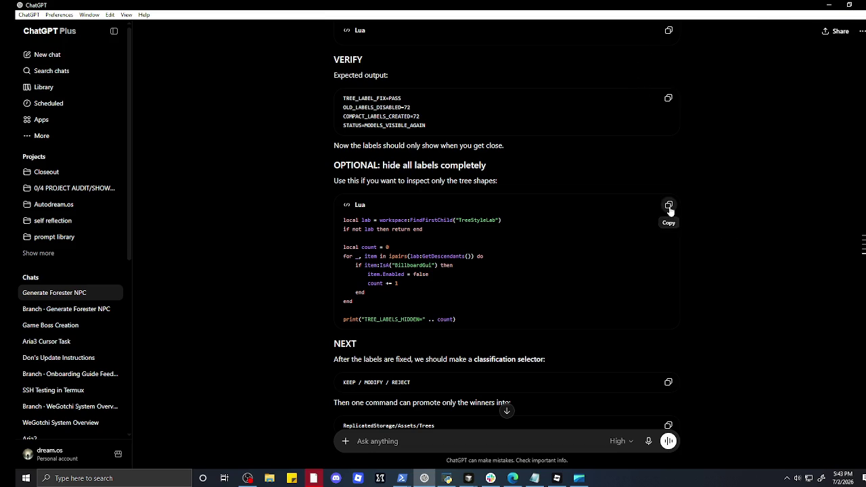
{"action": "scroll", "coordinate": [666, 178], "scroll_direction": "up", "scroll_amount": 2}
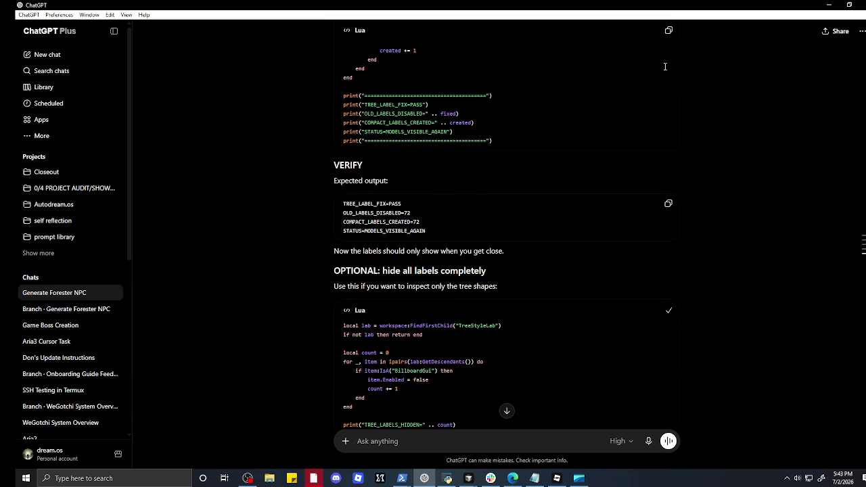
{"action": "left_click", "coordinate": [829, 5]}
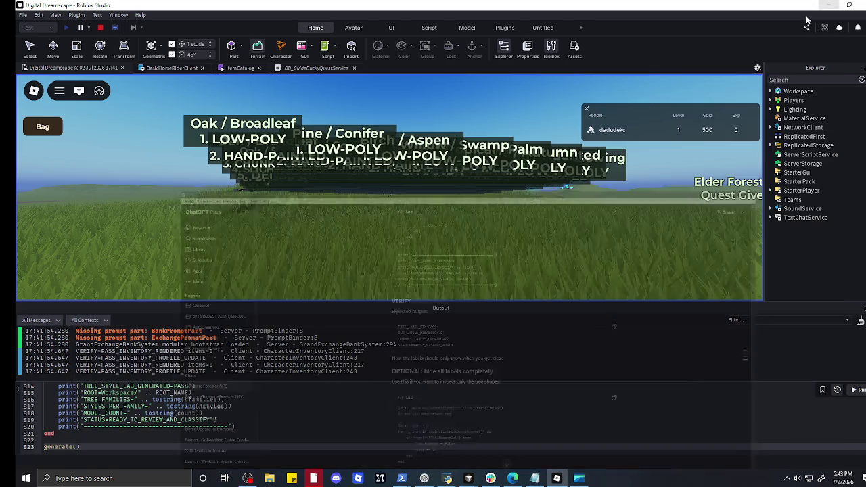
- Paste the tree label fix script over the old Command Bar code and run it
{"action": "left_click", "coordinate": [306, 407]}
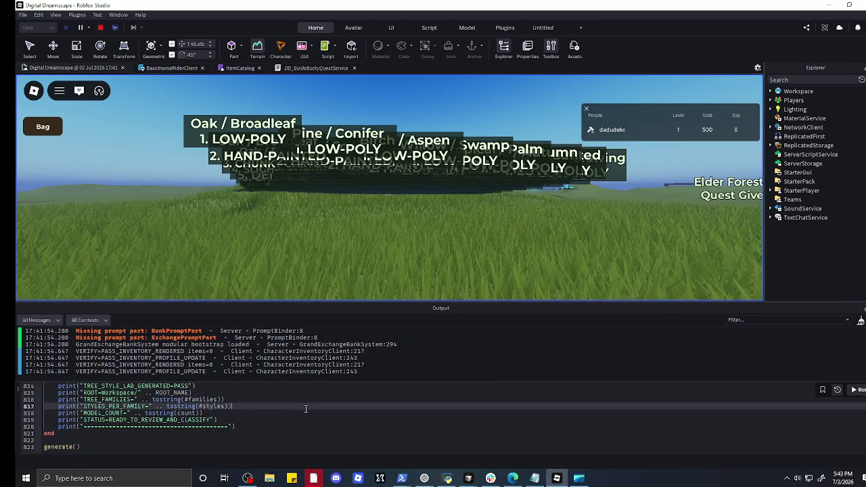
{"action": "key", "text": "ctrl+a"}
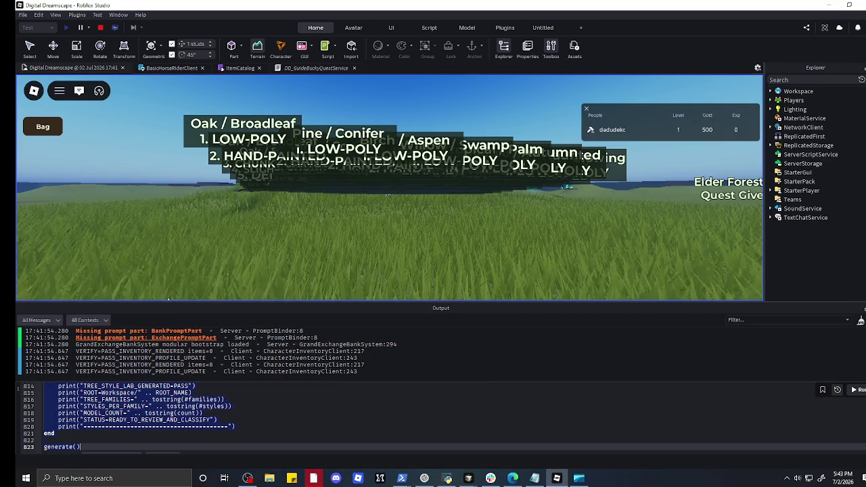
{"action": "key", "text": "ctrl+v"}
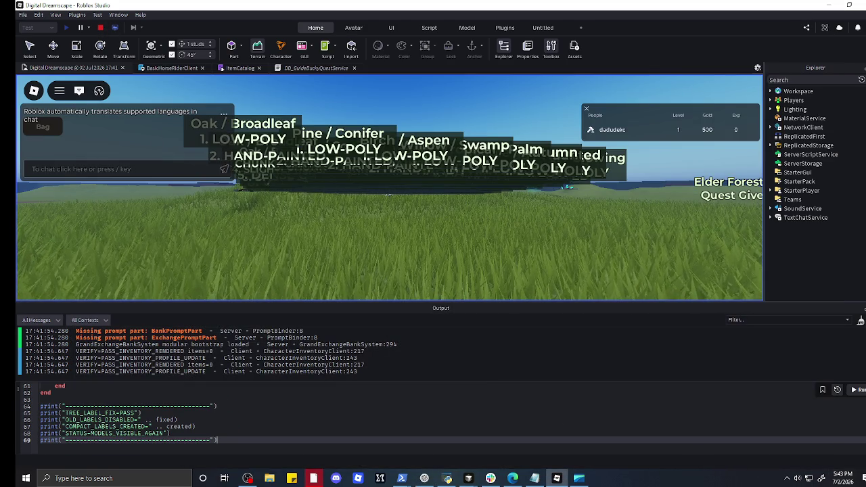
{"action": "left_click", "coordinate": [855, 391]}
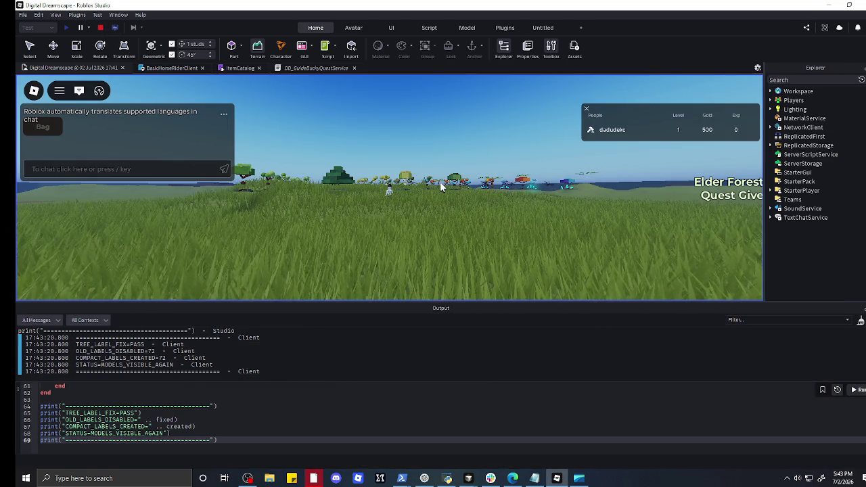
{"action": "scroll", "coordinate": [440, 182], "scroll_direction": "up", "scroll_amount": 10}
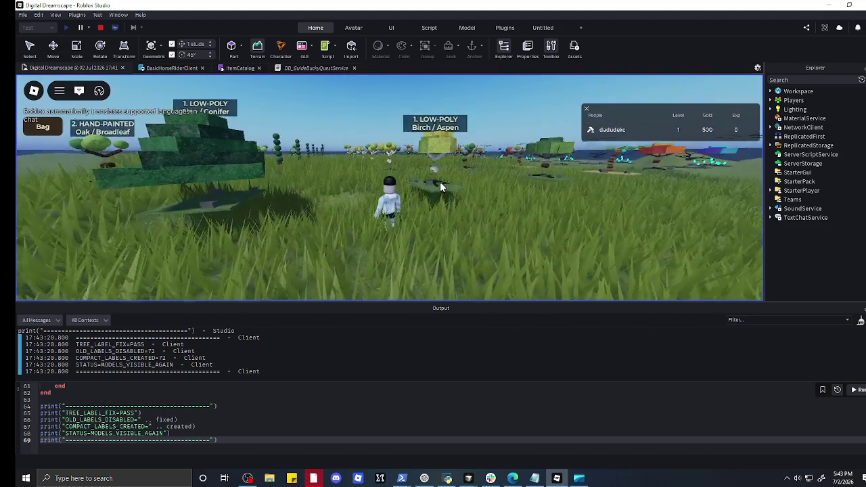
{"action": "key", "text": "w"}
{"action": "key", "text": "w"}
{"action": "key", "text": "w"}
{"action": "key", "text": "w"}
{"action": "key", "text": "w"}
{"action": "key", "text": "w"}
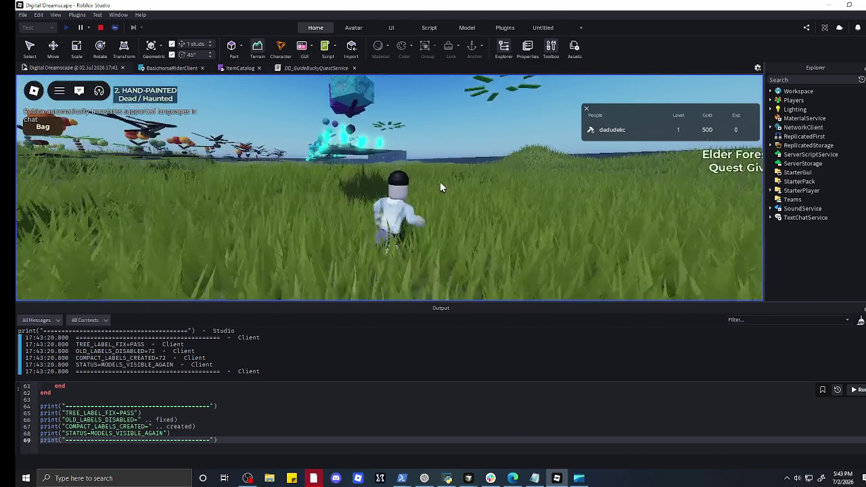
- Run the avatar through the tree field and across the crystal sapling rows
{"action": "key", "text": "w"}
{"action": "key", "text": "w"}
{"action": "key", "text": "w"}
{"action": "key", "text": "w"}
{"action": "key", "text": "w"}
{"action": "key", "text": "w"}
{"action": "key", "text": "w"}
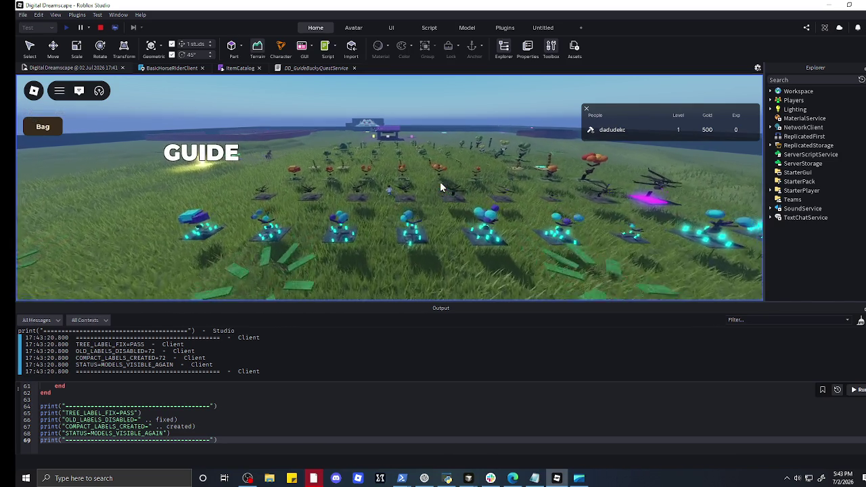
{"action": "key", "text": "w"}
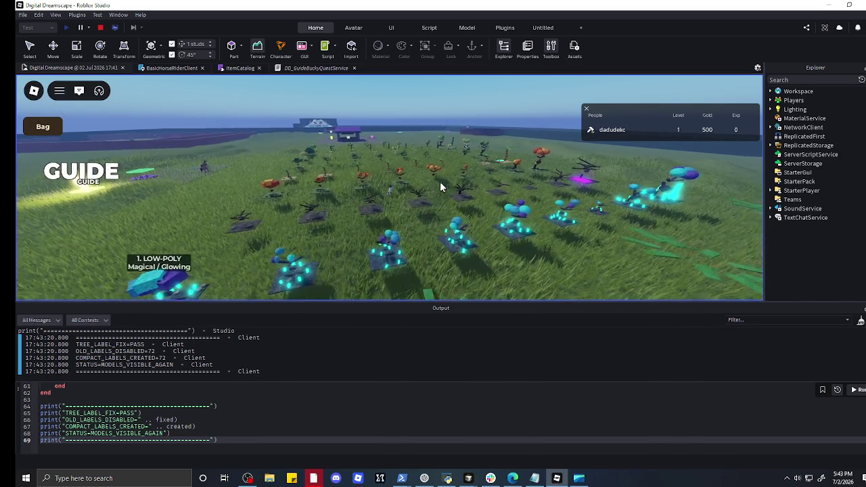
{"action": "key", "text": "w"}
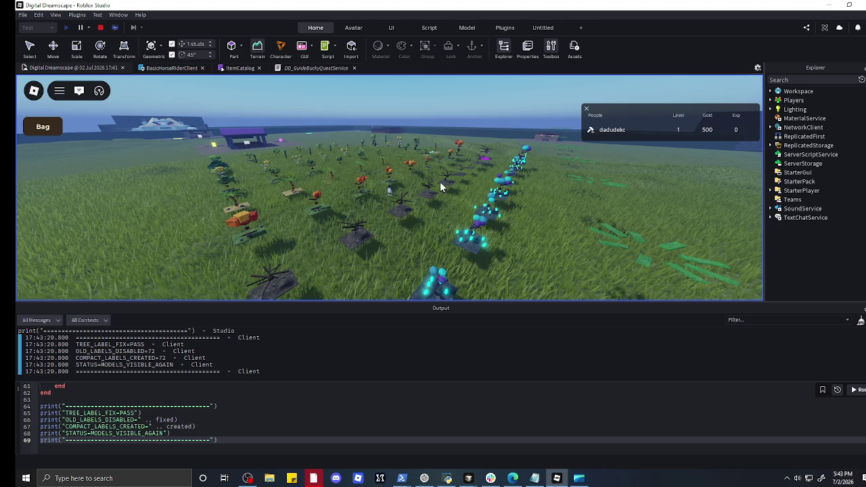
{"action": "key", "text": "a"}
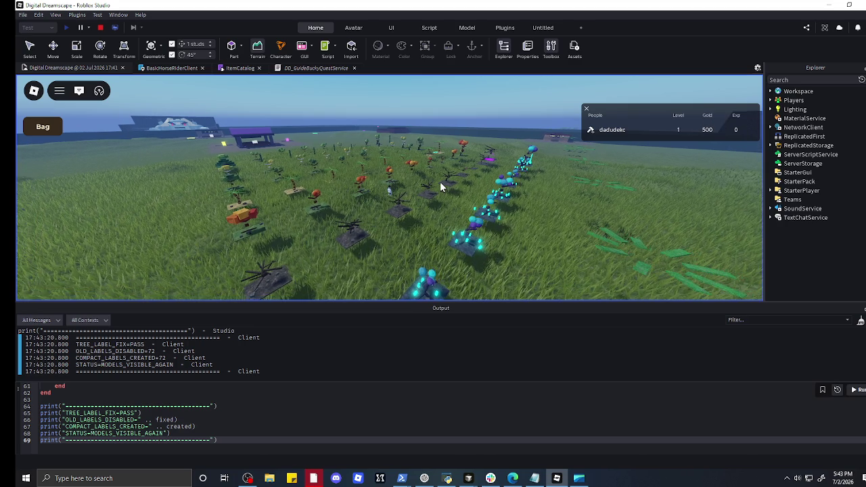
{"action": "key", "text": "a"}
{"action": "key", "text": "Left"}
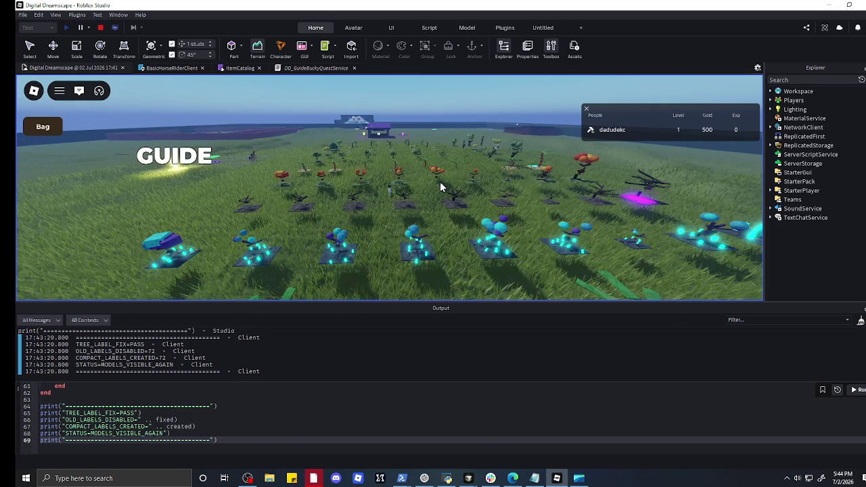
{"action": "key", "text": "w"}
{"action": "key", "text": "Page_Up"}
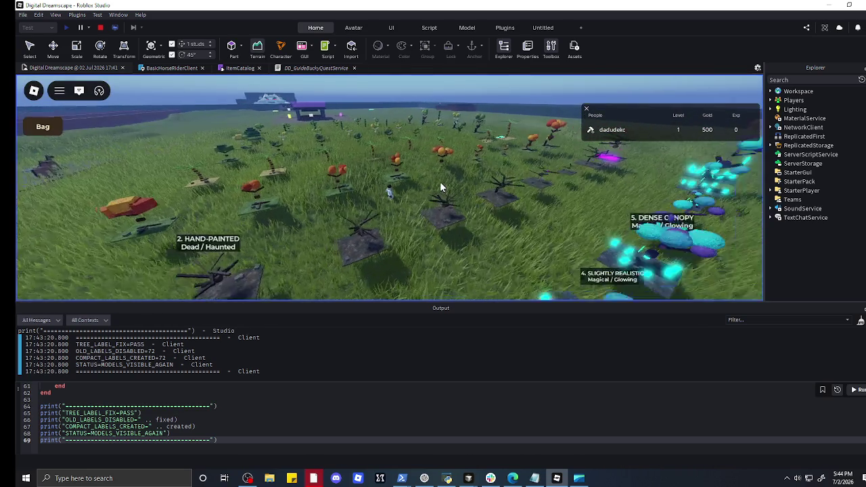
{"action": "key", "text": "w"}
{"action": "key", "text": "s"}
{"action": "key", "text": "w"}
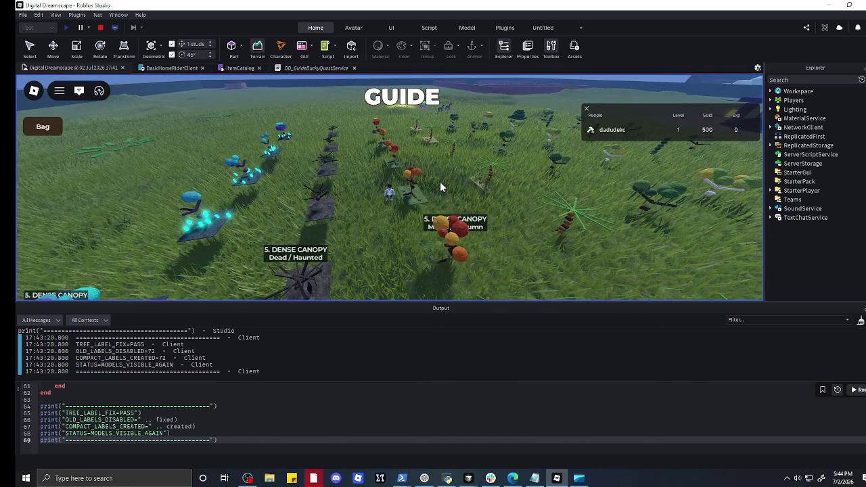
{"action": "key", "text": "s"}
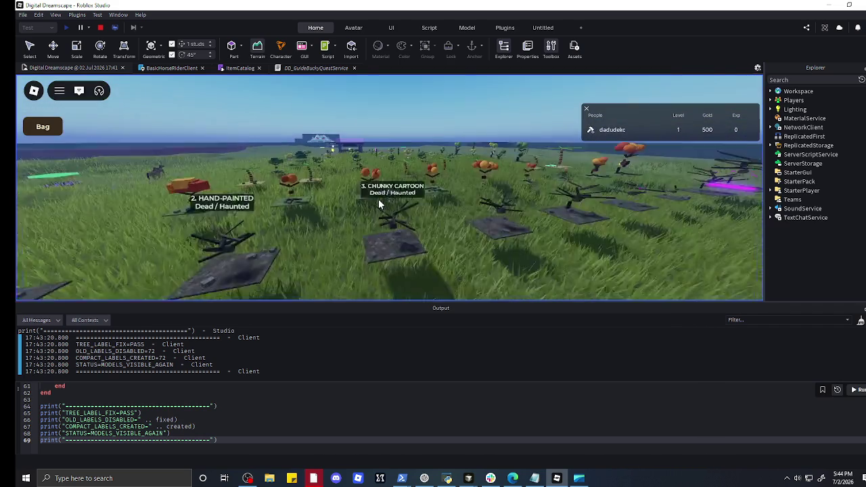
- Walk past the Tropical / Palm and Willow / Swamp rows to the Oak / Broadleaf and Pine / Conifer rows
{"action": "key", "text": "w"}
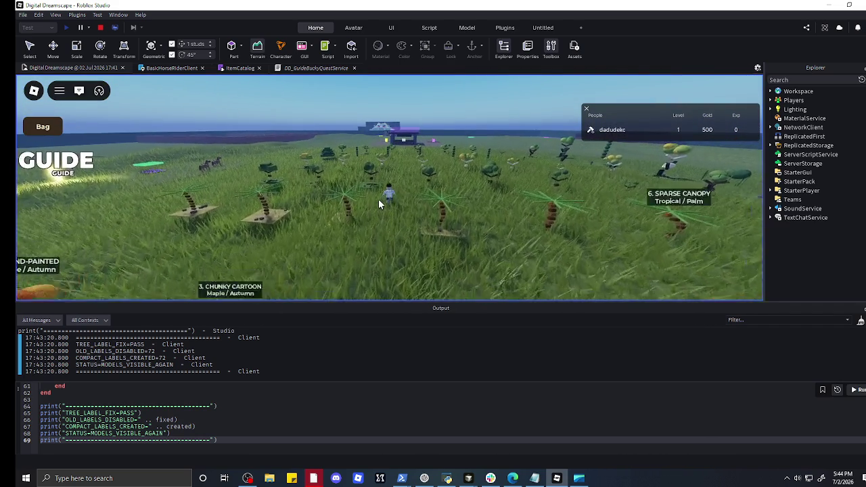
{"action": "key", "text": "w"}
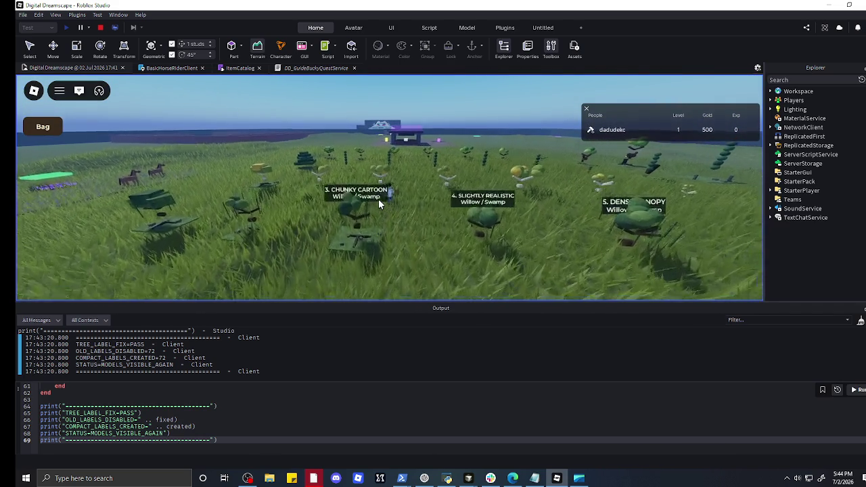
{"action": "key", "text": "a"}
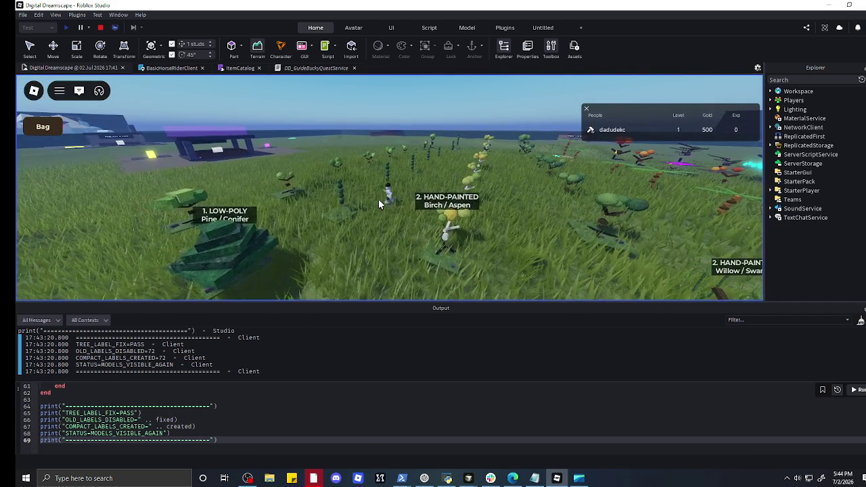
{"action": "key", "text": "a"}
{"action": "key", "text": "w"}
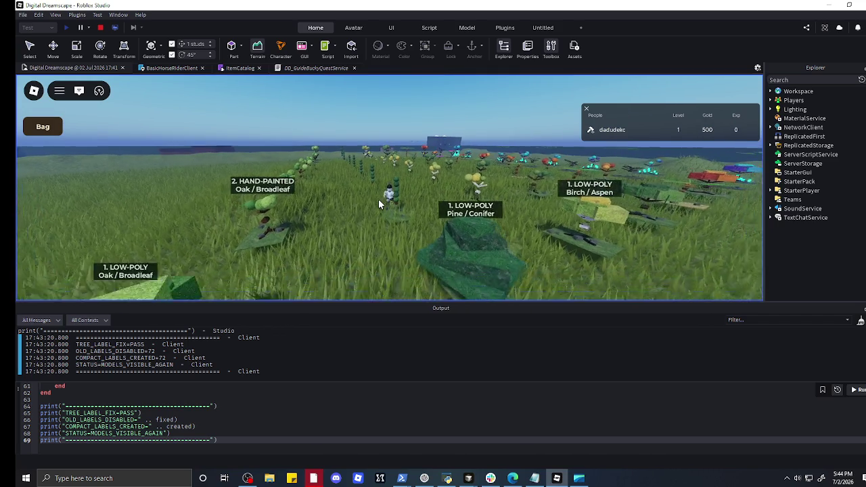
{"action": "key", "text": "d"}
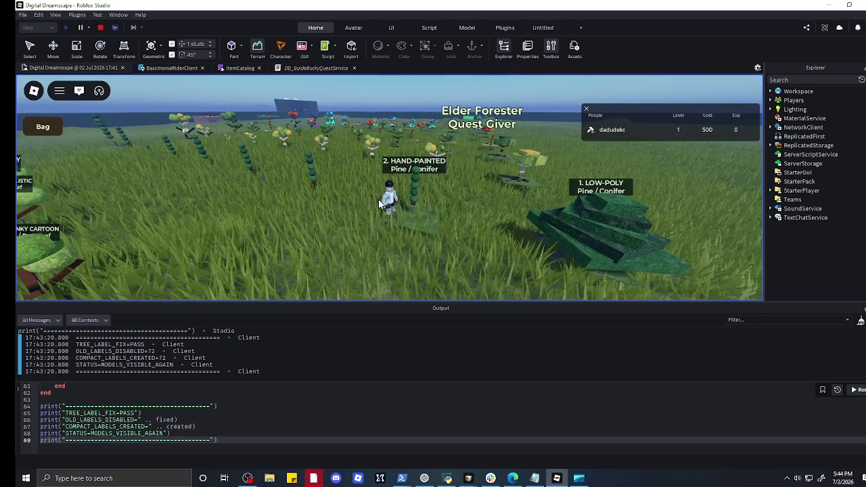
{"action": "key", "text": "a"}
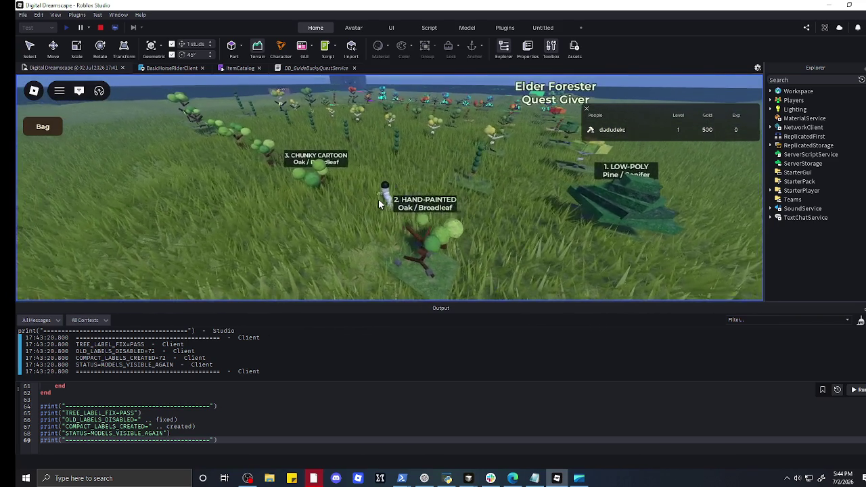
{"action": "key", "text": "d"}
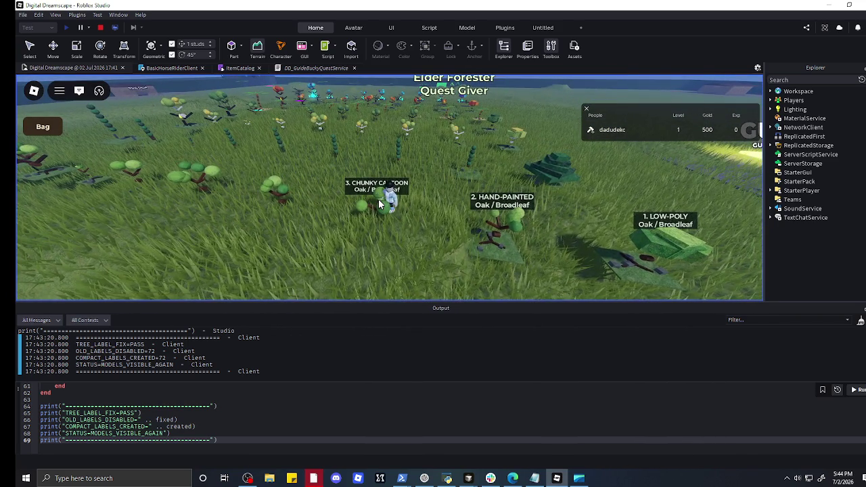
{"action": "key", "text": "w"}
{"action": "key", "text": "s"}
{"action": "key", "text": "s"}
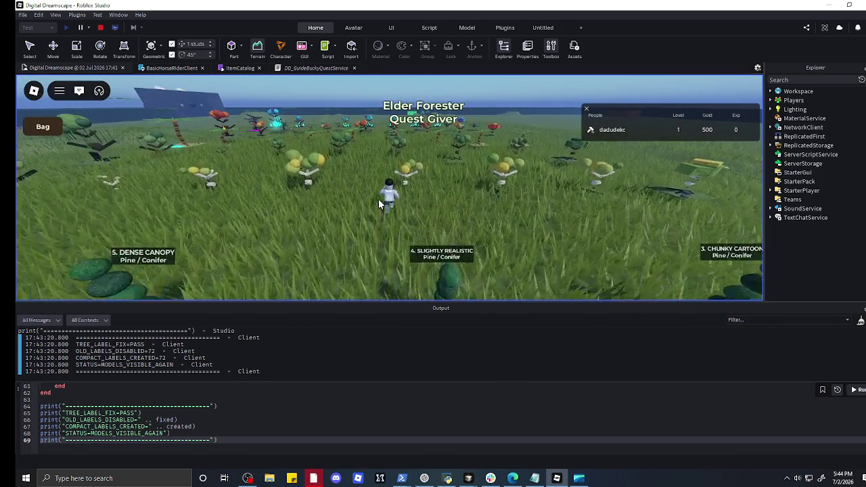
{"action": "key", "text": "s"}
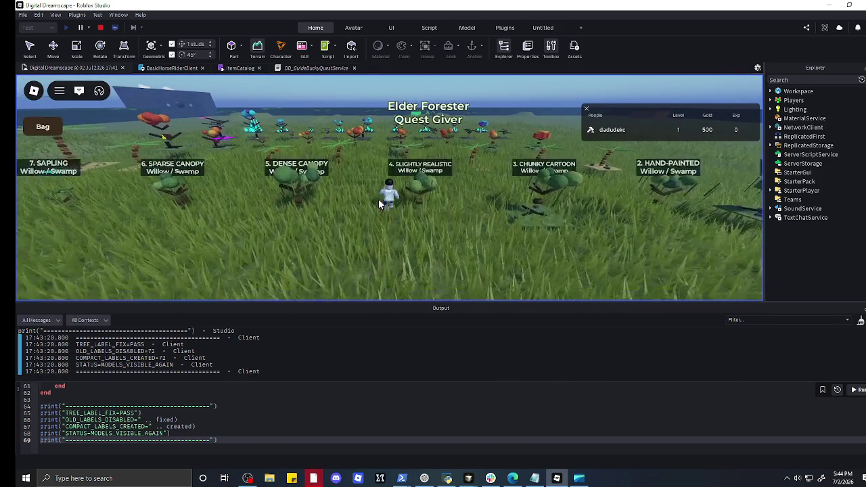
- Circle past the GUIDE sign and portal, then return via the LOW-POLY sign to the labelled rows
{"action": "key", "text": "a"}
{"action": "key", "text": "w"}
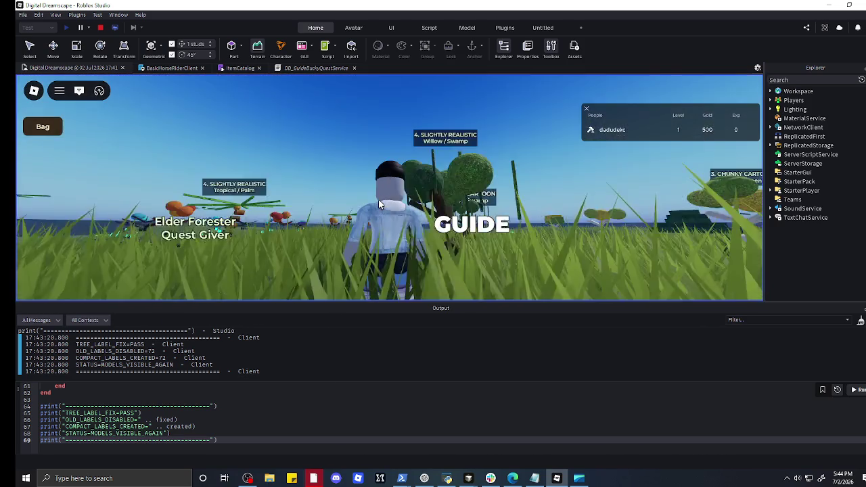
{"action": "key", "text": "s"}
{"action": "key", "text": "w"}
{"action": "key", "text": "d"}
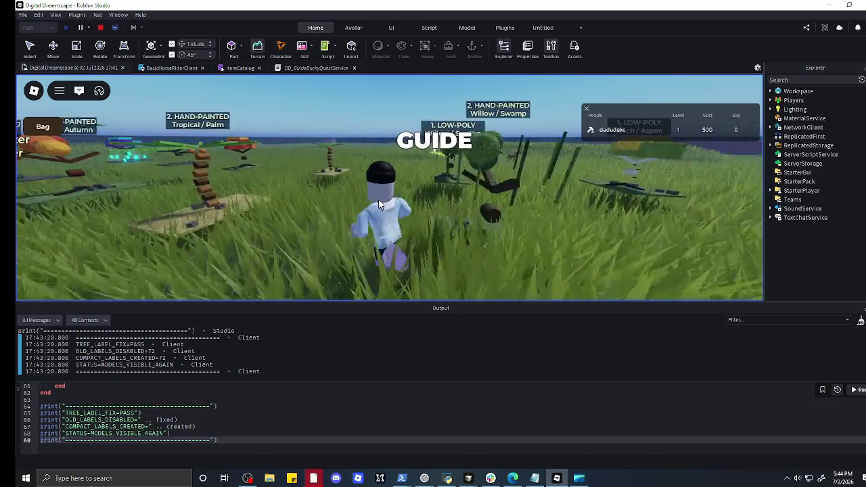
{"action": "key", "text": "a"}
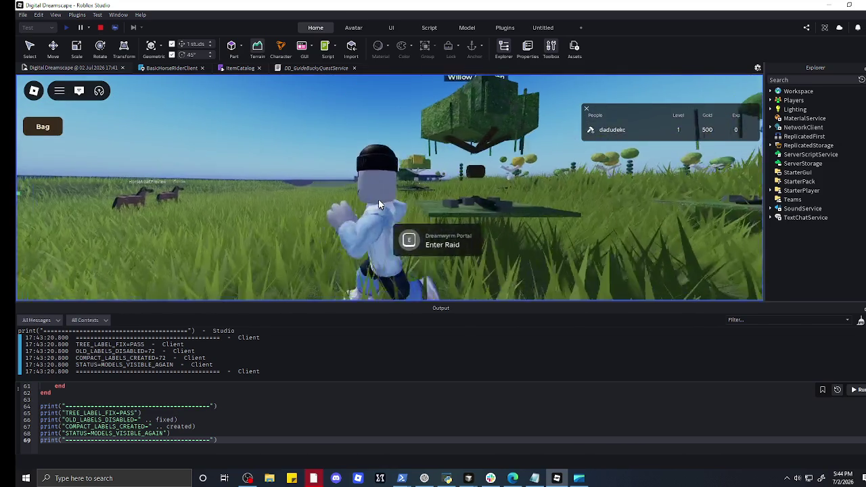
{"action": "key", "text": "s"}
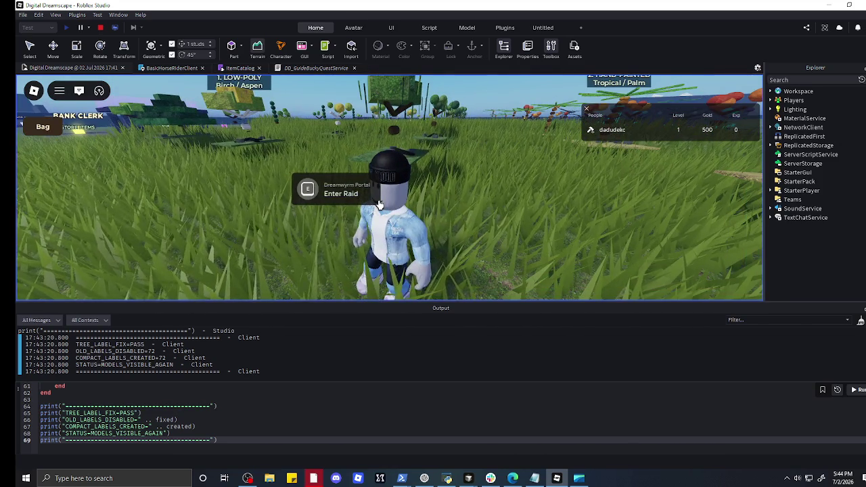
{"action": "key", "text": "w"}
{"action": "scroll", "coordinate": [379, 203], "scroll_direction": "down", "scroll_amount": 10}
{"action": "key", "text": "d"}
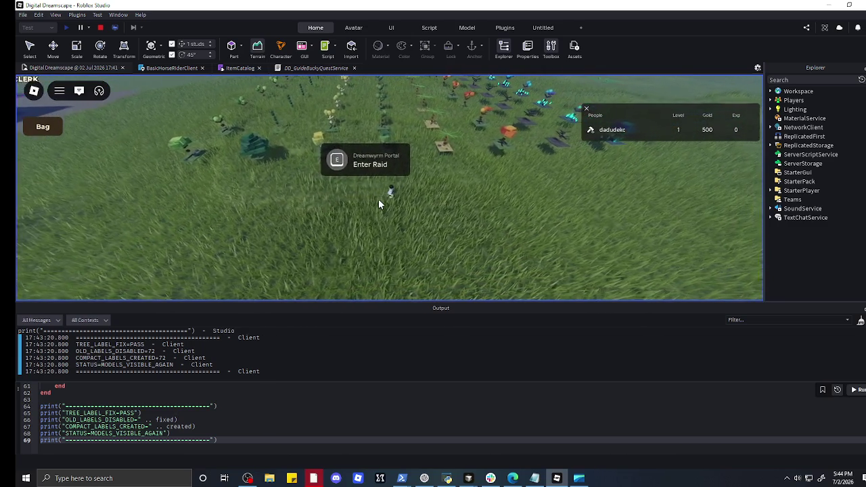
{"action": "key", "text": "w"}
{"action": "scroll", "coordinate": [379, 204], "scroll_direction": "up", "scroll_amount": 10}
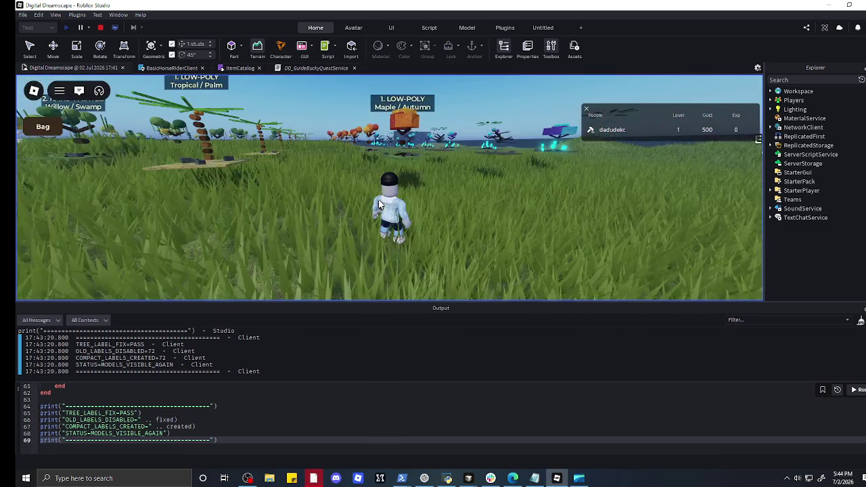
{"action": "key", "text": "w"}
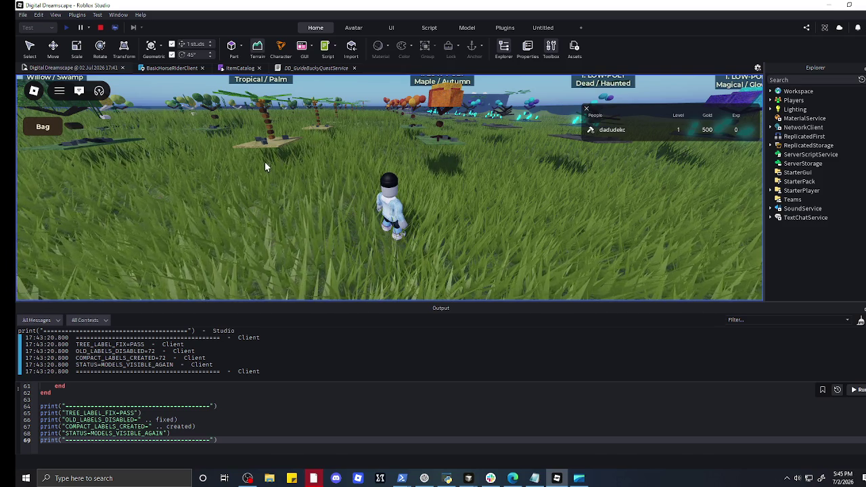
{"action": "mouse_move", "coordinate": [179, 94]}
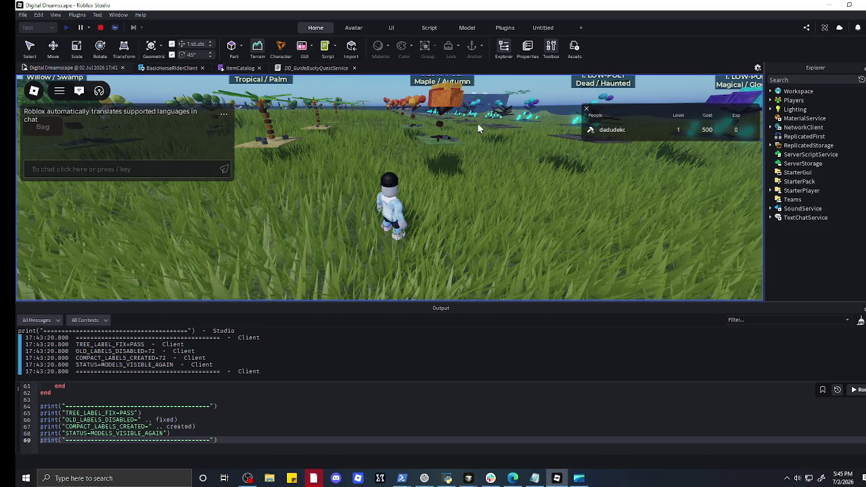
- Stop the play-test, rerun the label fix script in edit mode, and zoom over the field
{"action": "left_click", "coordinate": [101, 27]}
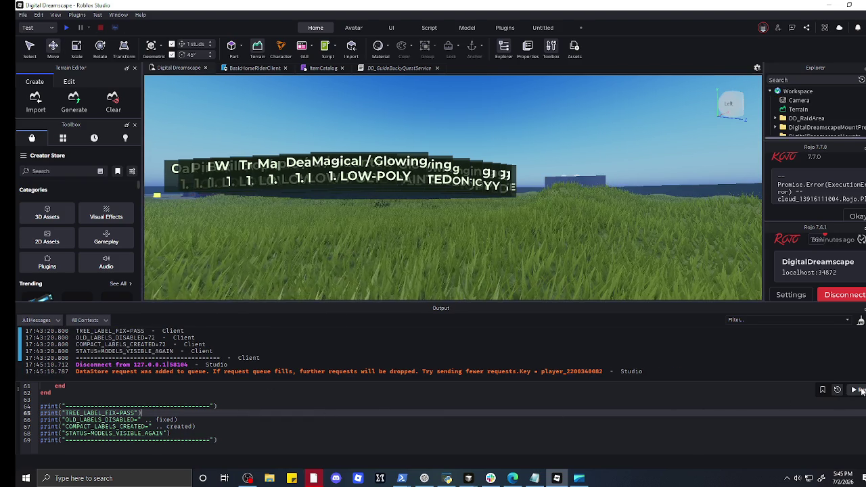
{"action": "left_click", "coordinate": [861, 391]}
{"action": "scroll", "coordinate": [487, 200], "scroll_direction": "up", "scroll_amount": 10}
{"action": "scroll", "coordinate": [518, 177], "scroll_direction": "down", "scroll_amount": 10}
{"action": "scroll", "coordinate": [538, 155], "scroll_direction": "up", "scroll_amount": 3}
{"action": "scroll", "coordinate": [537, 155], "scroll_direction": "up", "scroll_amount": 5}
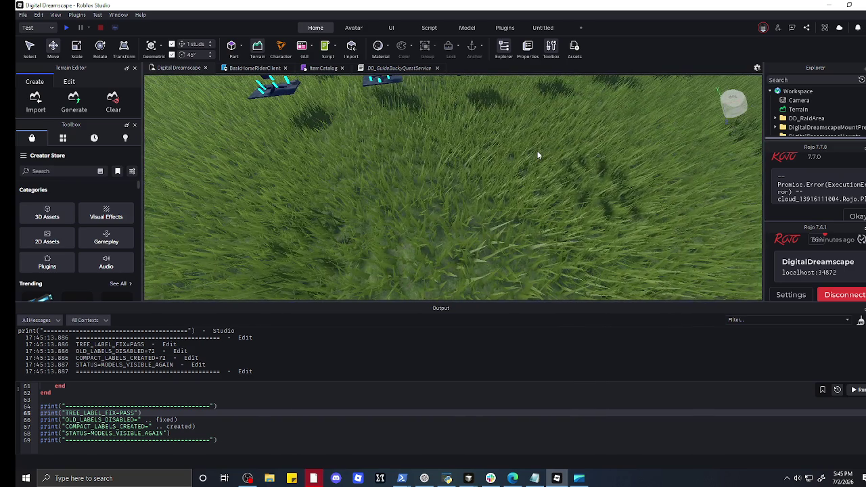
{"action": "scroll", "coordinate": [538, 151], "scroll_direction": "down", "scroll_amount": 5}
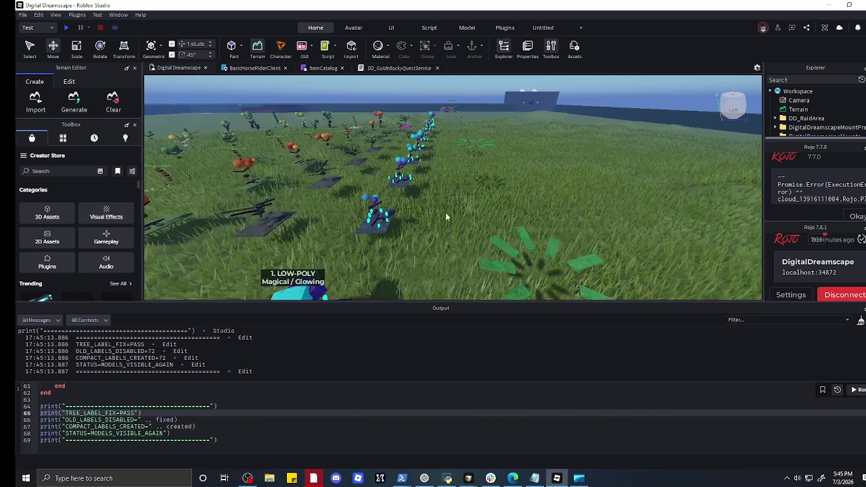
{"action": "scroll", "coordinate": [507, 270], "scroll_direction": "down", "scroll_amount": 5}
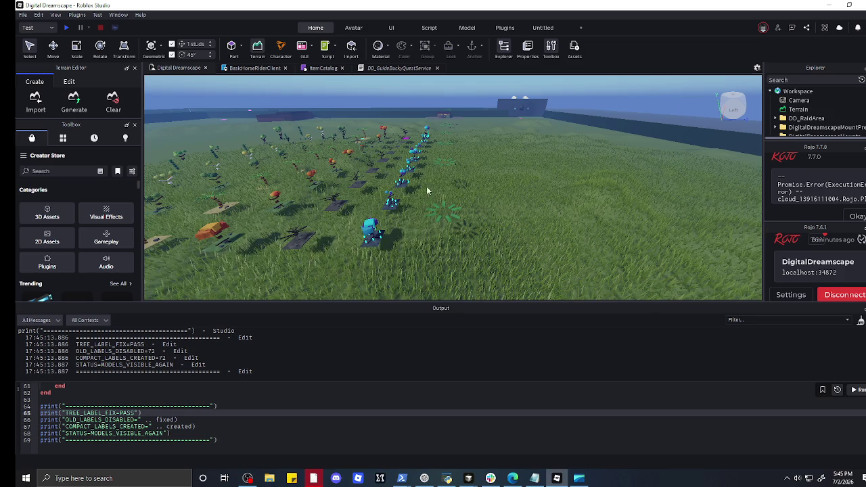
{"action": "left_click", "coordinate": [440, 94]}
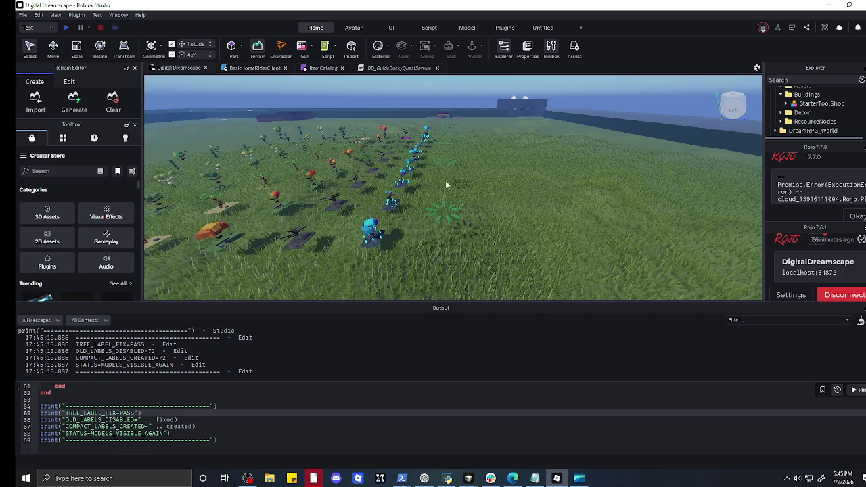
{"action": "scroll", "coordinate": [449, 219], "scroll_direction": "up", "scroll_amount": 5}
{"action": "scroll", "coordinate": [449, 218], "scroll_direction": "down", "scroll_amount": 2}
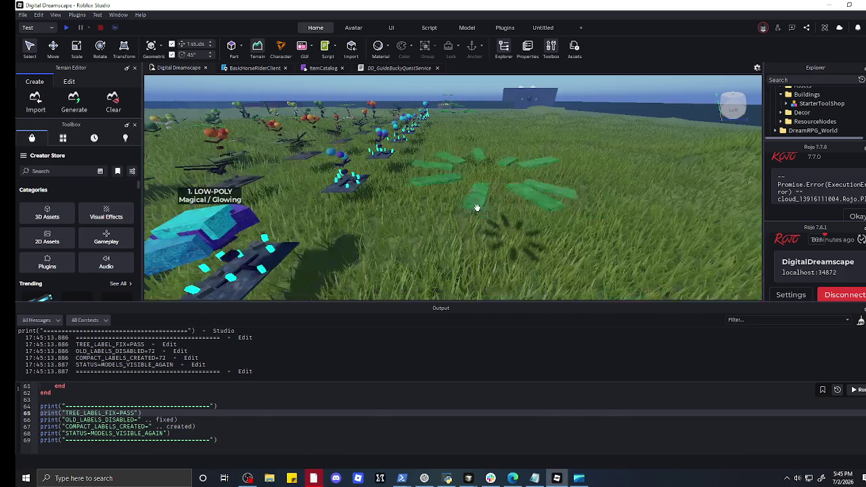
{"action": "left_click", "coordinate": [494, 225]}
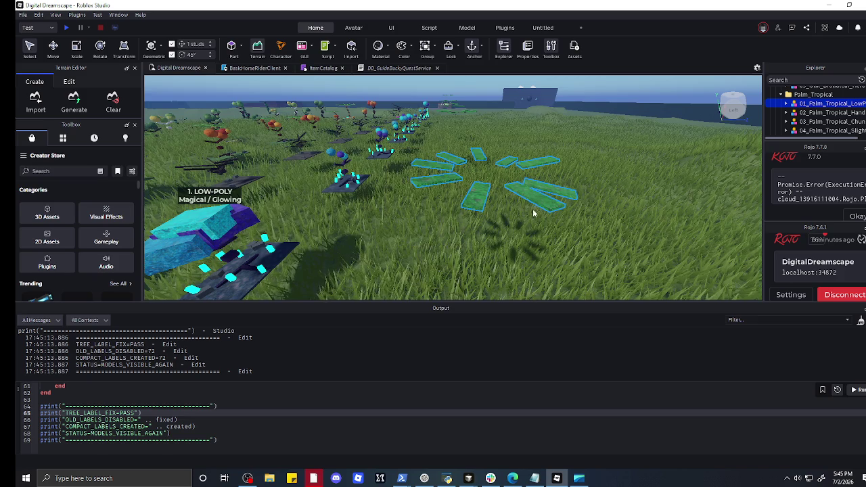
{"action": "left_click", "coordinate": [499, 271]}
{"action": "left_click", "coordinate": [475, 200]}
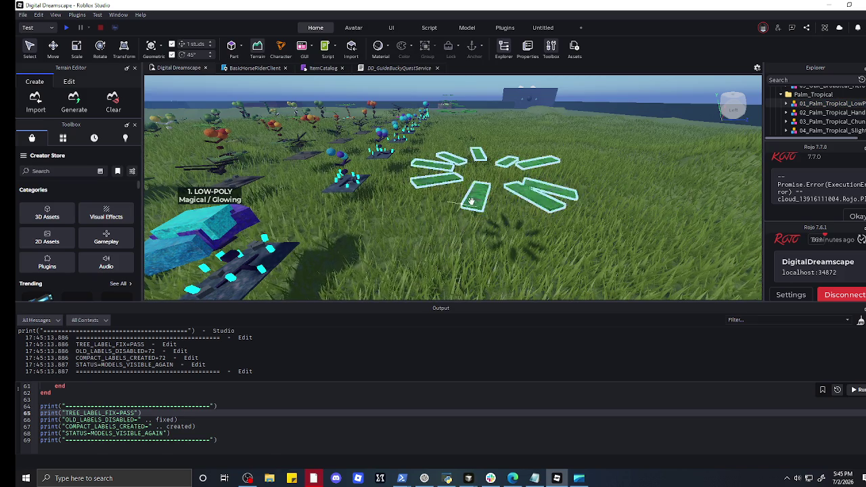
{"action": "scroll", "coordinate": [462, 261], "scroll_direction": "down", "scroll_amount": 5}
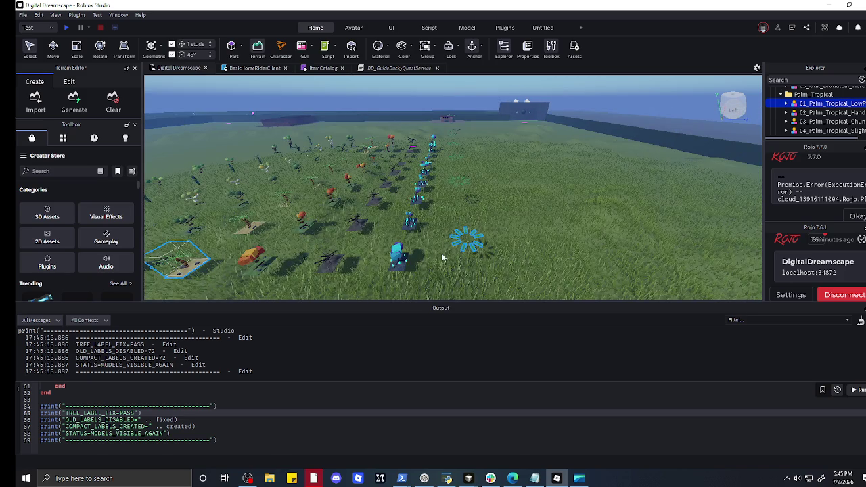
{"action": "right_click", "coordinate": [442, 253]}
{"action": "left_click", "coordinate": [370, 279]}
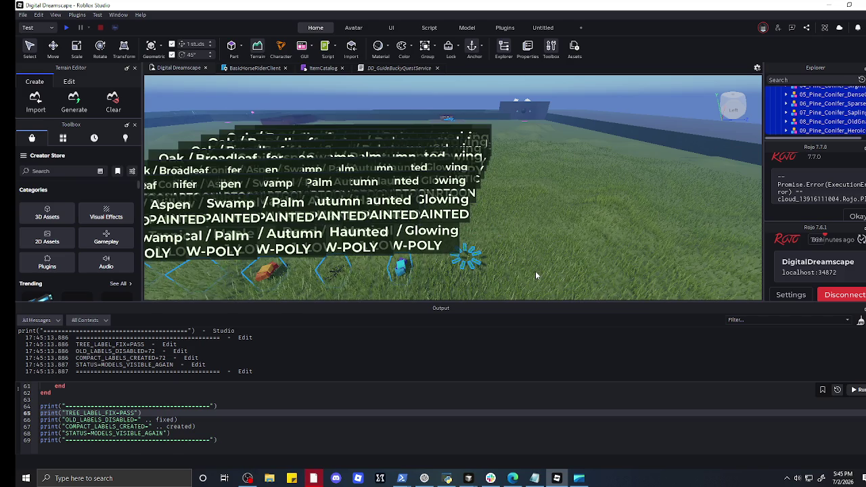
{"action": "key", "text": "Delete"}
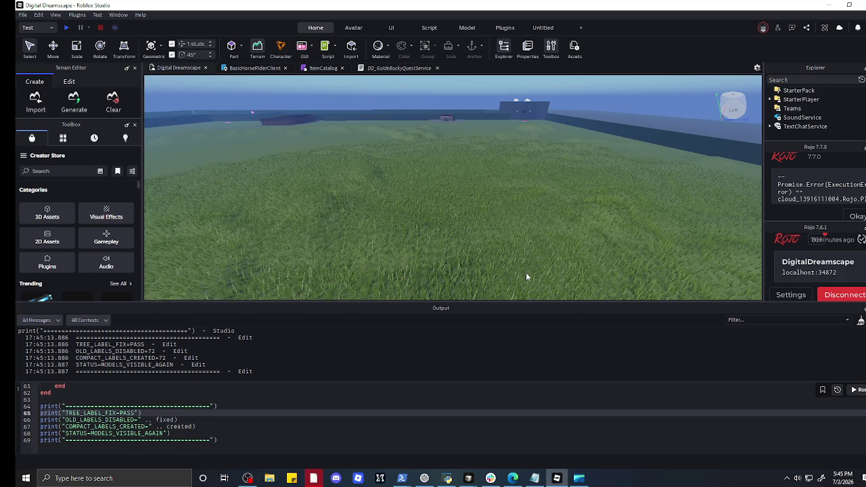
{"action": "key", "text": "ctrl+z"}
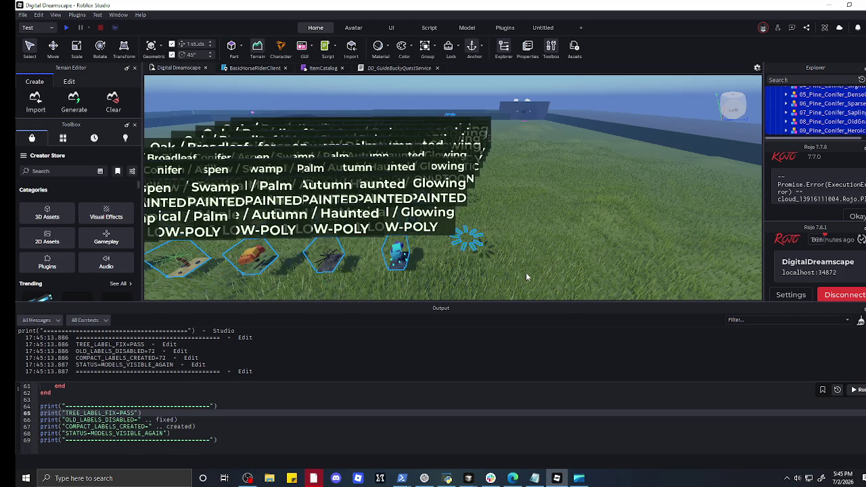
{"action": "key", "text": "ctrl+z"}
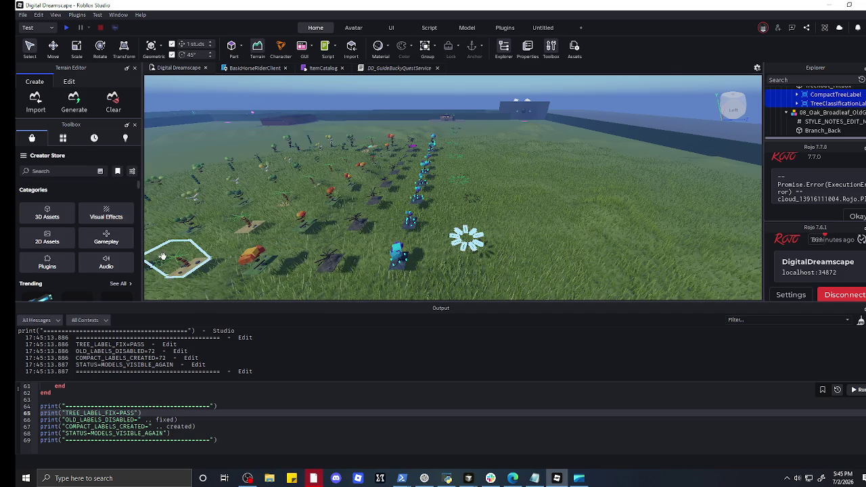
- Select 01_Palm_Tropical_LowPoly's parts through PalmFrondLeaf_9 and drag the fronds off its ground patch to the right
{"action": "left_click", "coordinate": [472, 245]}
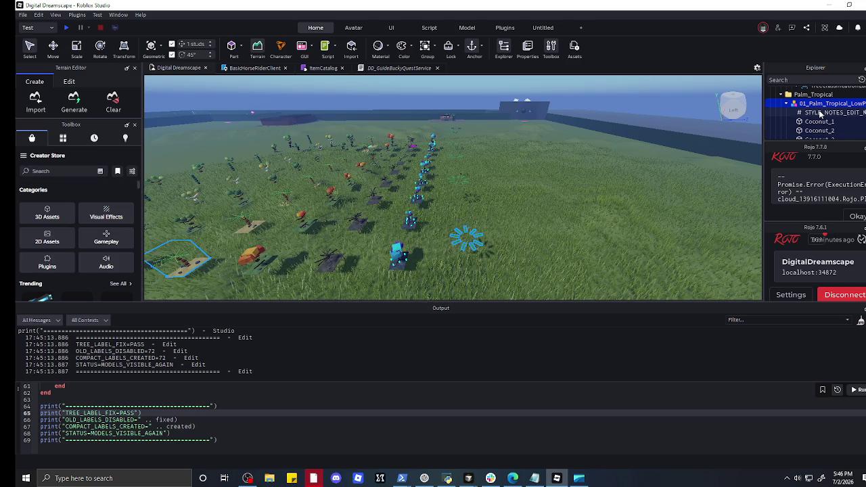
{"action": "left_click", "coordinate": [819, 122]}
{"action": "scroll", "coordinate": [817, 133], "scroll_direction": "down", "scroll_amount": 5}
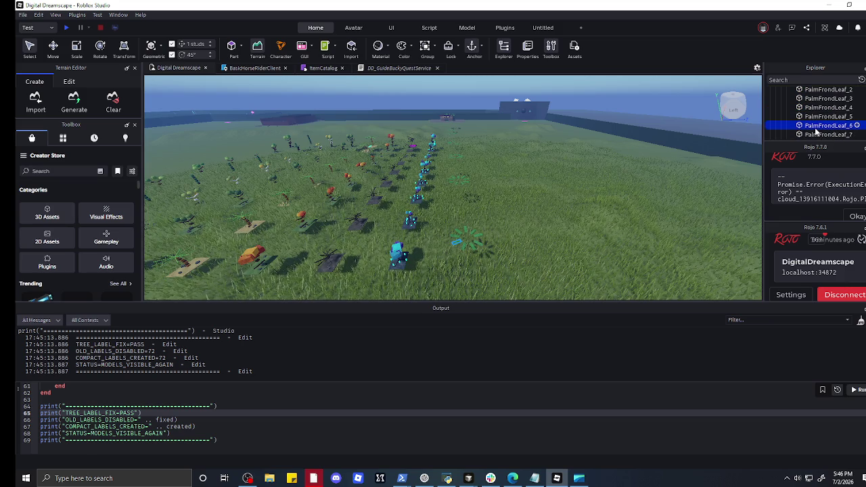
{"action": "scroll", "coordinate": [816, 128], "scroll_direction": "up", "scroll_amount": 1}
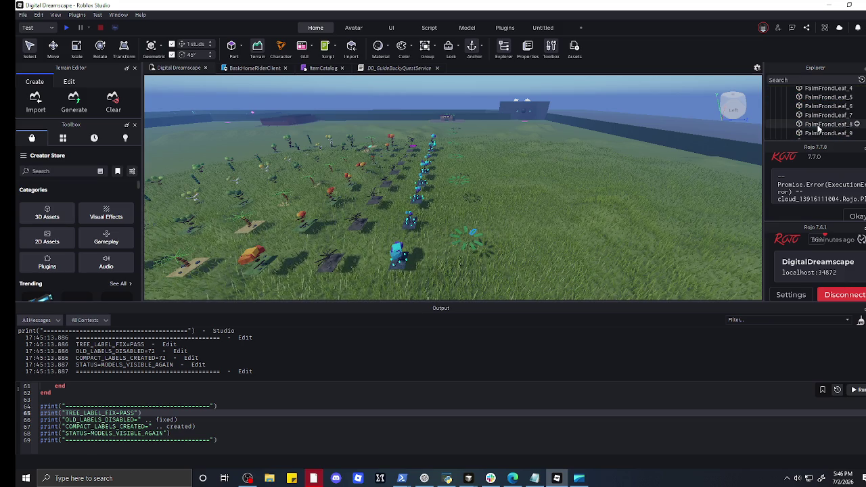
{"action": "left_click", "coordinate": [824, 115], "text": "shift"}
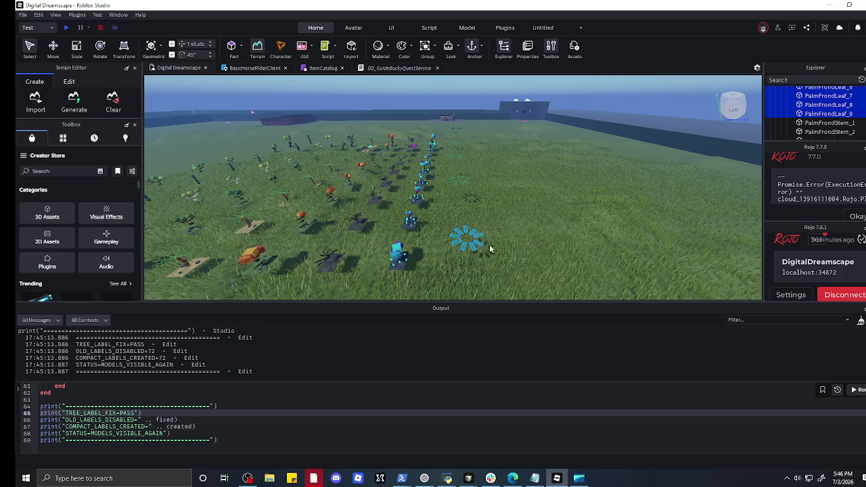
{"action": "left_click_drag", "start_coordinate": [459, 240], "coordinate": [419, 240]}
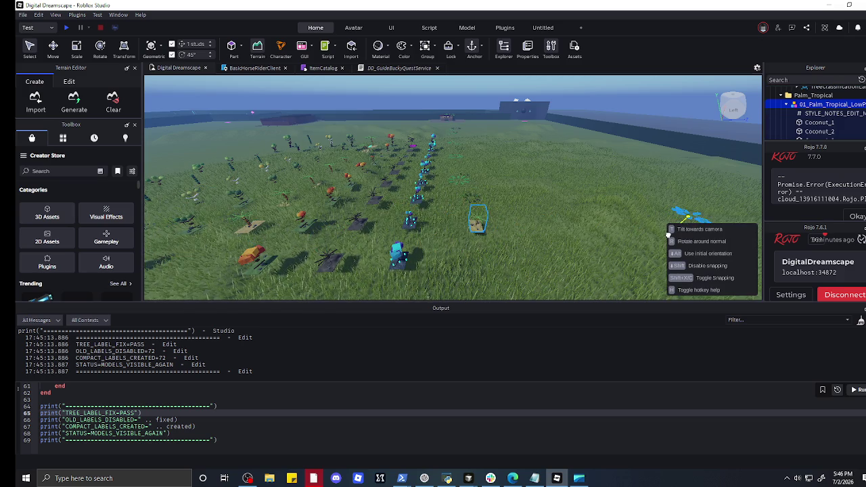
{"action": "left_click_drag", "start_coordinate": [669, 232], "coordinate": [670, 230]}
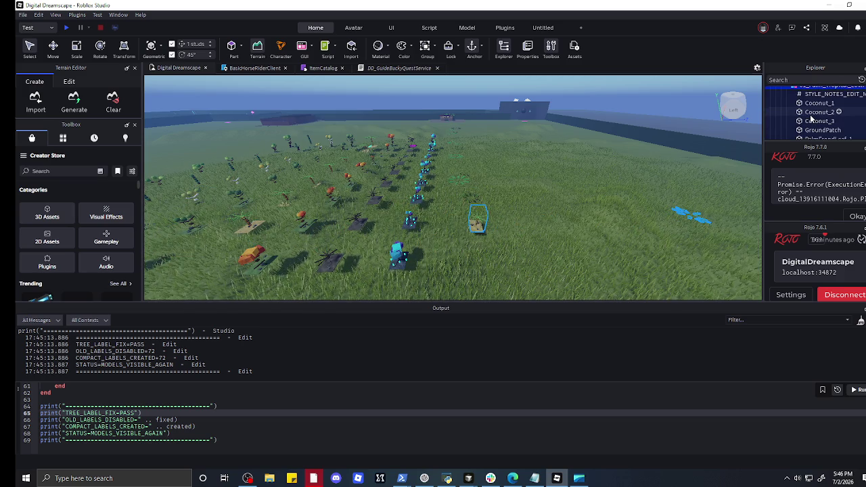
- Clear the selection and reselect only PalmFrondLeaf_6 through PalmFrondLeaf_9 in Explorer
{"action": "left_click", "coordinate": [815, 105], "text": "ctrl"}
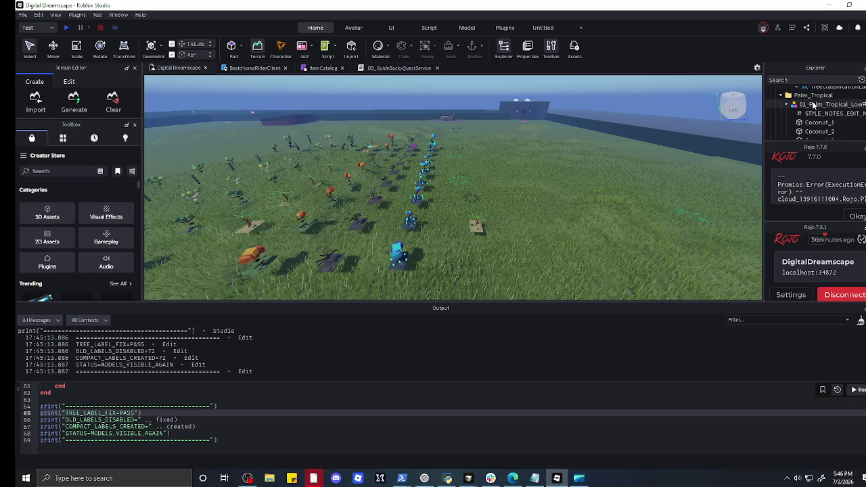
{"action": "scroll", "coordinate": [815, 105], "scroll_direction": "down", "scroll_amount": 5}
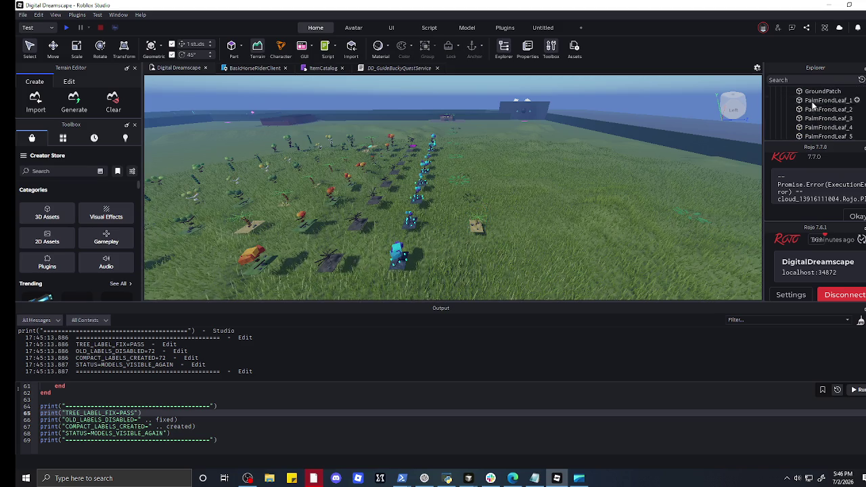
{"action": "left_click", "coordinate": [817, 100]}
{"action": "scroll", "coordinate": [818, 103], "scroll_direction": "down", "scroll_amount": 2}
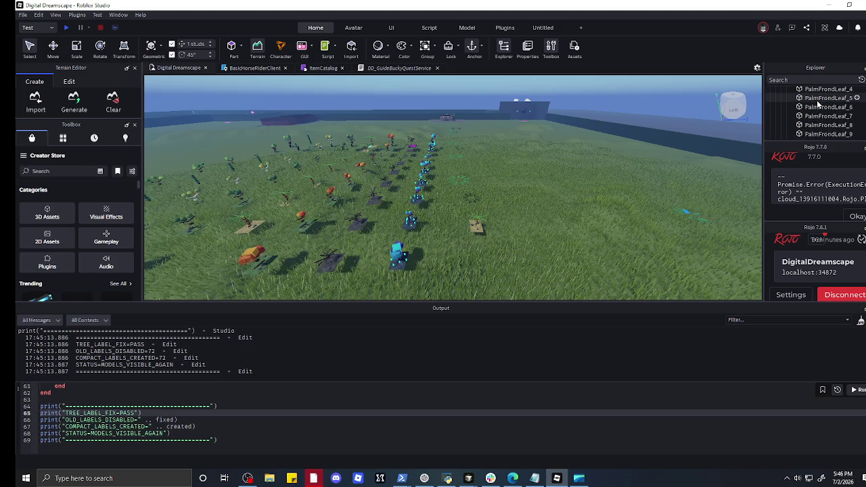
{"action": "scroll", "coordinate": [818, 103], "scroll_direction": "down", "scroll_amount": 1}
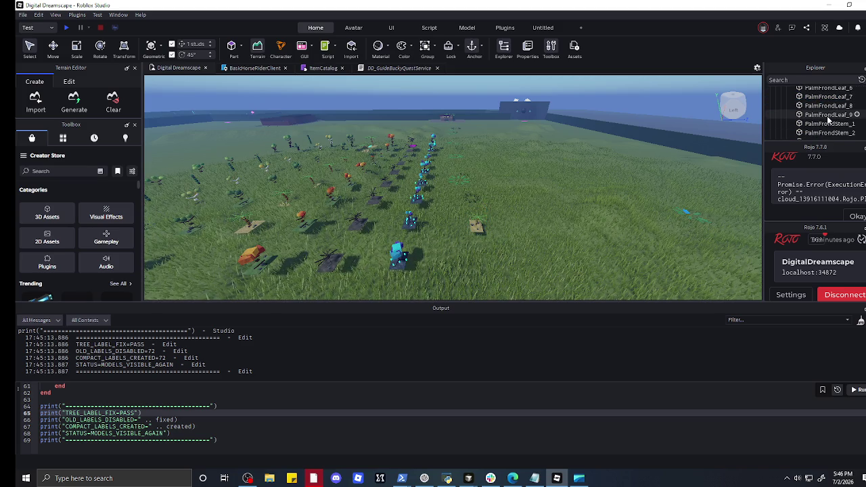
{"action": "left_click", "coordinate": [827, 115], "text": "shift"}
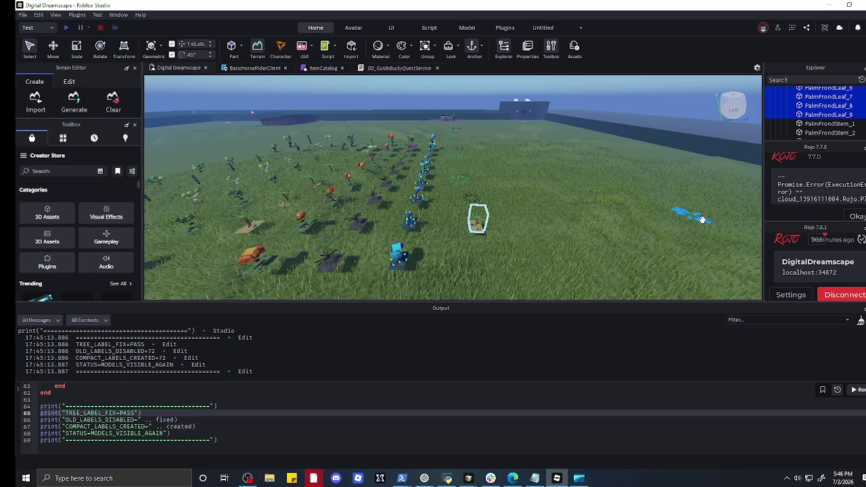
- With the Move tool, shift the selected palm leaves 42 studs along X
{"action": "left_click", "coordinate": [53, 46]}
{"action": "mouse_move", "coordinate": [664, 215]}
{"action": "left_mouse_down"}
{"action": "mouse_move", "coordinate": [569, 224]}
{"action": "mouse_move", "coordinate": [441, 219]}
{"action": "left_mouse_up"}
{"action": "scroll", "coordinate": [535, 256], "scroll_direction": "up", "scroll_amount": 5}
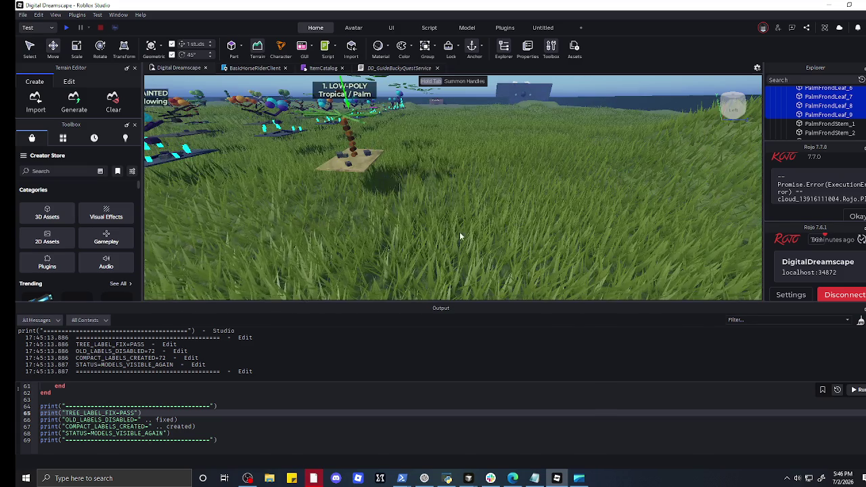
{"action": "scroll", "coordinate": [412, 206], "scroll_direction": "down", "scroll_amount": 5}
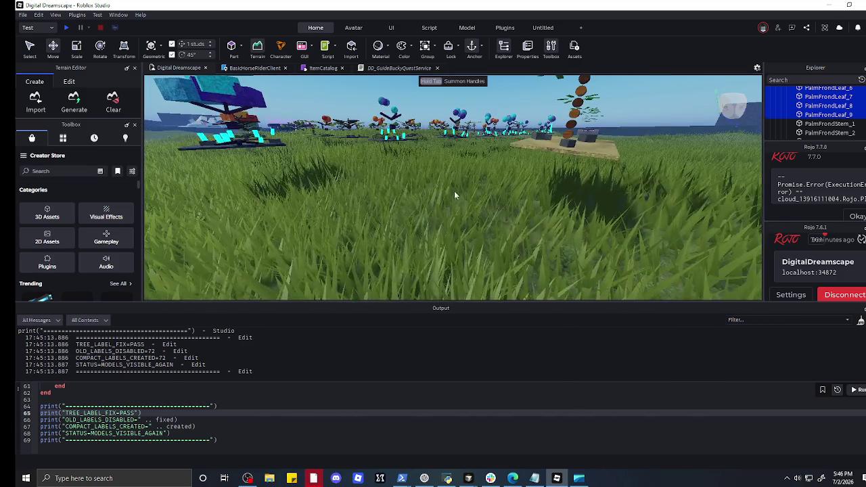
- Lower the palm model onto the terrain and move it farther back across the grass
{"action": "mouse_move", "coordinate": [465, 187]}
{"action": "left_mouse_down"}
{"action": "mouse_move", "coordinate": [456, 199]}
{"action": "mouse_move", "coordinate": [472, 208]}
{"action": "mouse_move", "coordinate": [486, 238]}
{"action": "left_mouse_up"}
{"action": "scroll", "coordinate": [486, 237], "scroll_direction": "up", "scroll_amount": 10}
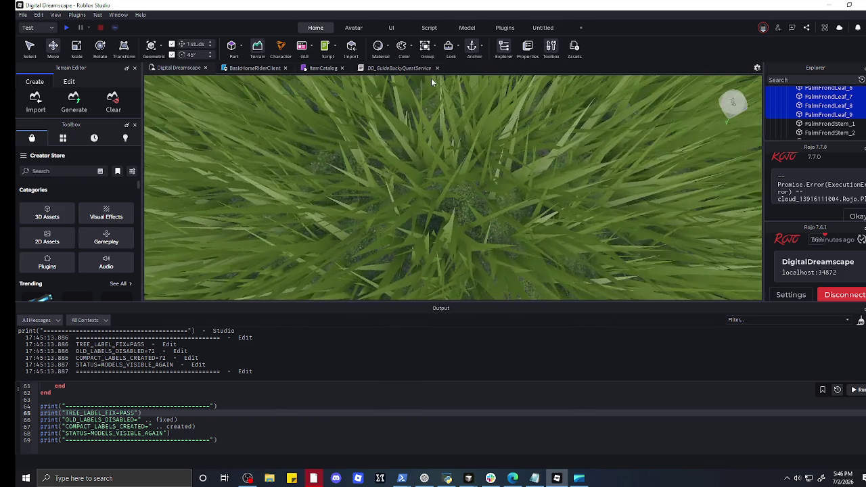
{"action": "scroll", "coordinate": [432, 175], "scroll_direction": "down", "scroll_amount": 10}
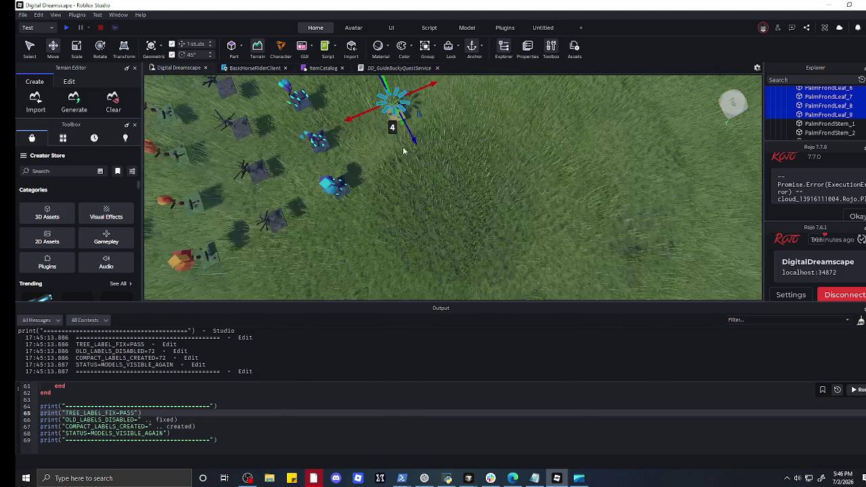
{"action": "scroll", "coordinate": [454, 217], "scroll_direction": "up", "scroll_amount": 10}
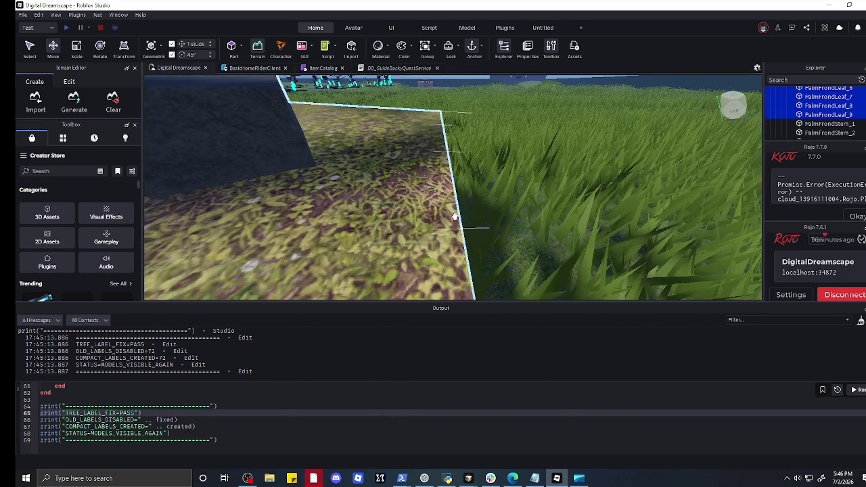
{"action": "scroll", "coordinate": [455, 217], "scroll_direction": "down", "scroll_amount": 8}
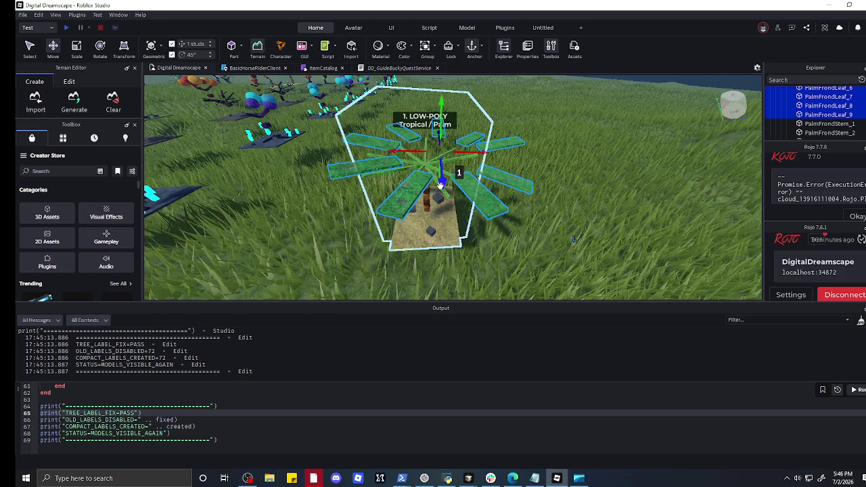
{"action": "mouse_move", "coordinate": [441, 231]}
{"action": "left_mouse_down"}
{"action": "mouse_move", "coordinate": [482, 188]}
{"action": "mouse_move", "coordinate": [514, 178]}
{"action": "mouse_move", "coordinate": [545, 140]}
{"action": "mouse_move", "coordinate": [416, 193]}
{"action": "mouse_move", "coordinate": [271, 184]}
{"action": "mouse_move", "coordinate": [357, 160]}
{"action": "mouse_move", "coordinate": [371, 183]}
{"action": "left_mouse_up"}
{"action": "scroll", "coordinate": [311, 185], "scroll_direction": "up", "scroll_amount": 2}
- Drag the palm model leftward across the grass until it sits under its Tropical / Palm label
{"action": "scroll", "coordinate": [311, 184], "scroll_direction": "up", "scroll_amount": 3}
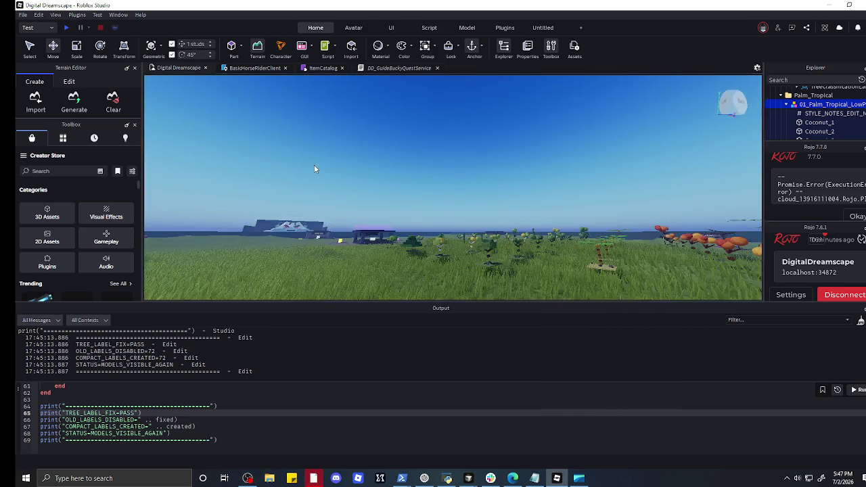
{"action": "key", "text": "a"}
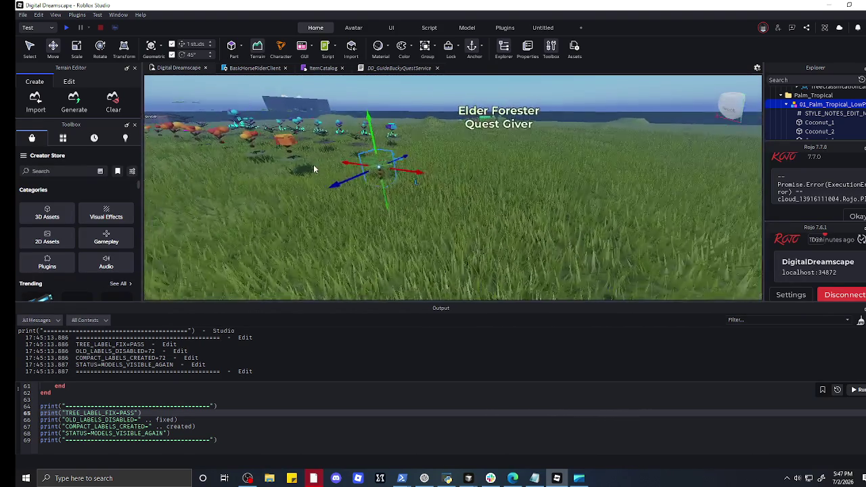
{"action": "scroll", "coordinate": [312, 167], "scroll_direction": "up", "scroll_amount": 5}
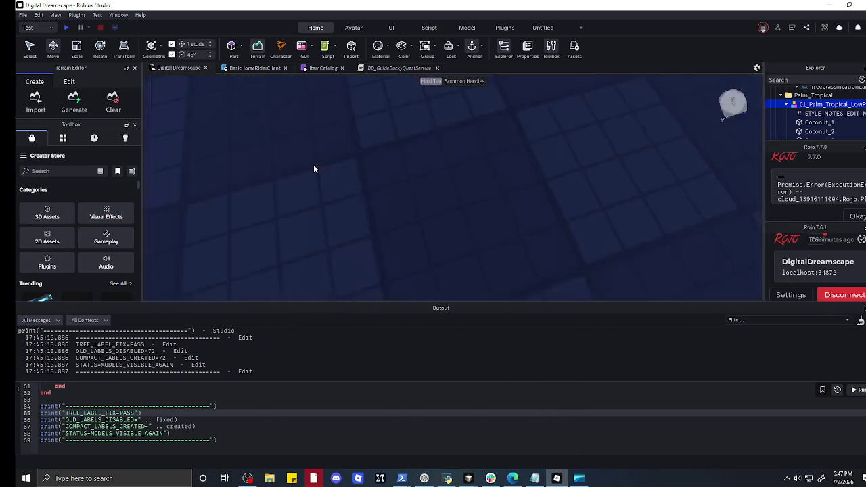
{"action": "scroll", "coordinate": [314, 167], "scroll_direction": "down", "scroll_amount": 5}
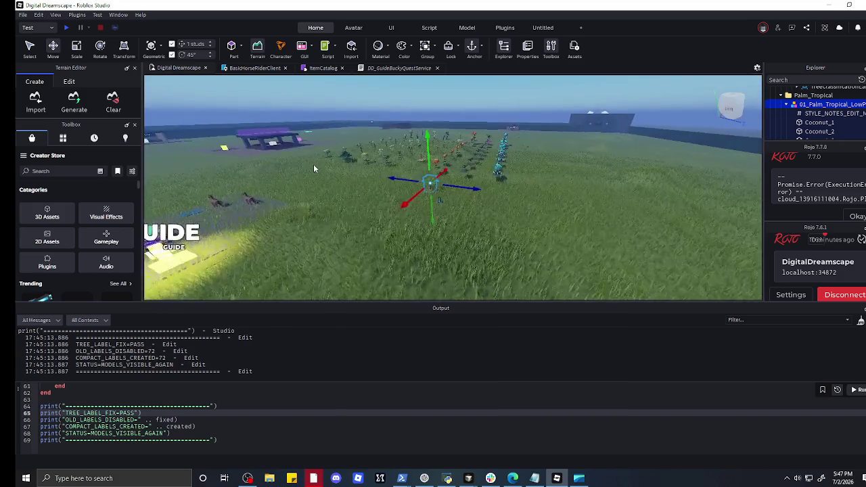
{"action": "mouse_move", "coordinate": [339, 209]}
{"action": "left_mouse_down"}
{"action": "mouse_move", "coordinate": [291, 183]}
{"action": "mouse_move", "coordinate": [250, 190]}
{"action": "left_mouse_up"}
{"action": "key", "text": "a"}
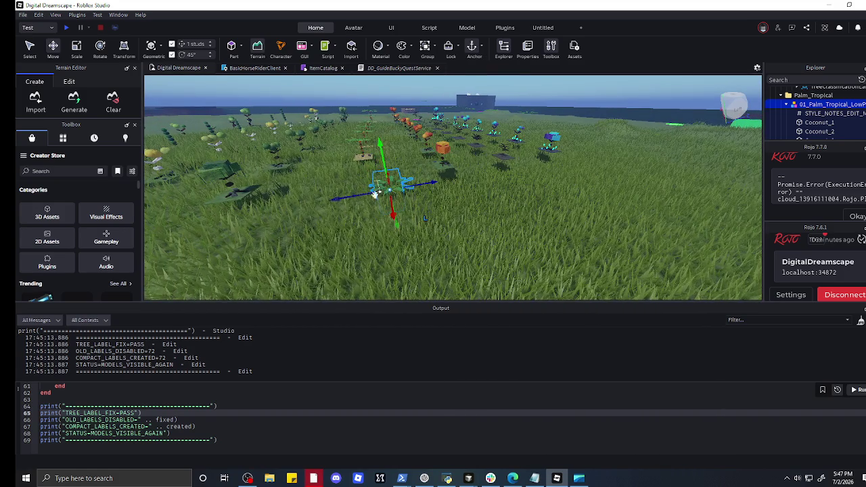
{"action": "mouse_move", "coordinate": [358, 193]}
{"action": "left_mouse_down"}
{"action": "mouse_move", "coordinate": [325, 188]}
{"action": "mouse_move", "coordinate": [368, 171]}
{"action": "mouse_move", "coordinate": [348, 180]}
{"action": "mouse_move", "coordinate": [356, 176]}
{"action": "left_mouse_up"}
{"action": "key", "text": "a"}
{"action": "scroll", "coordinate": [366, 210], "scroll_direction": "up", "scroll_amount": 5}
{"action": "scroll", "coordinate": [406, 190], "scroll_direction": "down", "scroll_amount": 5}
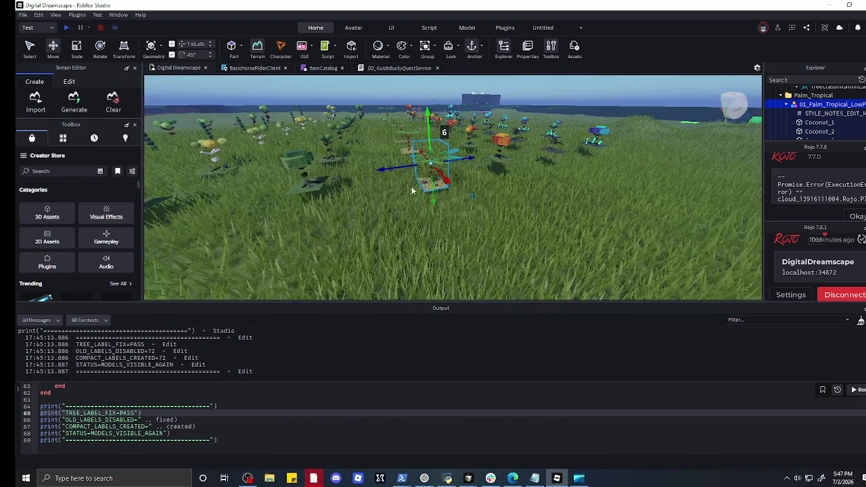
{"action": "scroll", "coordinate": [414, 209], "scroll_direction": "up", "scroll_amount": 5}
{"action": "scroll", "coordinate": [399, 196], "scroll_direction": "down", "scroll_amount": 5}
{"action": "scroll", "coordinate": [393, 183], "scroll_direction": "up", "scroll_amount": 5}
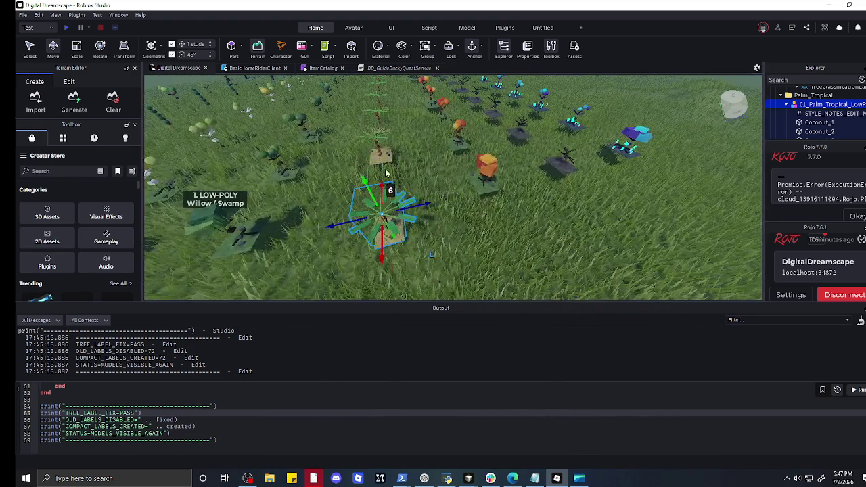
{"action": "scroll", "coordinate": [390, 226], "scroll_direction": "down", "scroll_amount": 5}
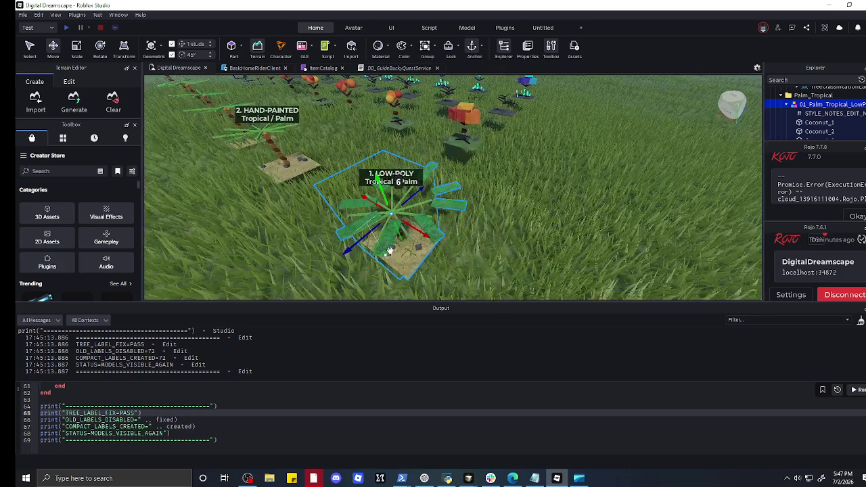
{"action": "scroll", "coordinate": [390, 251], "scroll_direction": "up", "scroll_amount": 5}
{"action": "scroll", "coordinate": [391, 249], "scroll_direction": "down", "scroll_amount": 6}
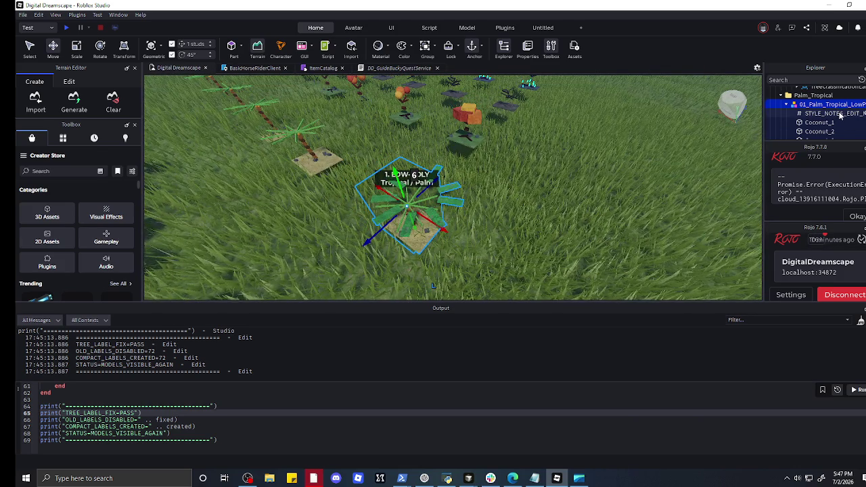
{"action": "scroll", "coordinate": [839, 116], "scroll_direction": "down", "scroll_amount": 3}
{"action": "scroll", "coordinate": [840, 117], "scroll_direction": "up", "scroll_amount": 3}
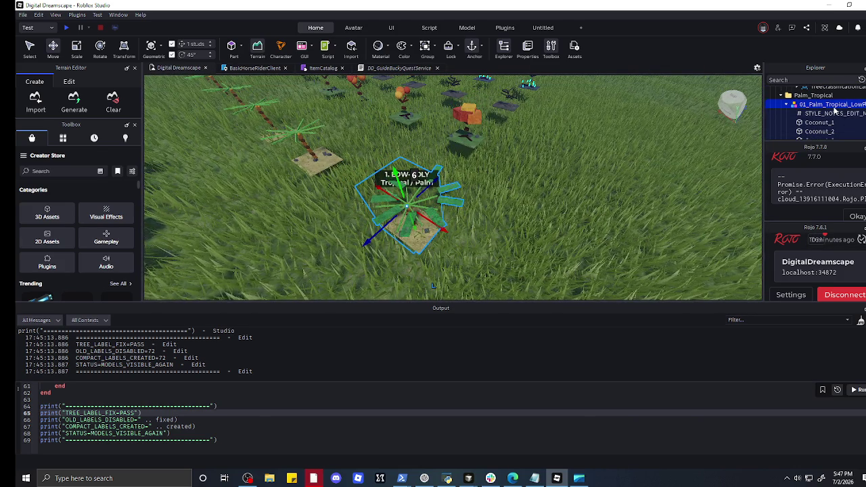
- Re-expand the palm model in Explorer and select PalmFrondLeaf_6 through PalmFrondLeaf_9
{"action": "left_click", "coordinate": [796, 105]}
{"action": "left_click", "coordinate": [796, 106]}
{"action": "scroll", "coordinate": [800, 115], "scroll_direction": "down", "scroll_amount": 5}
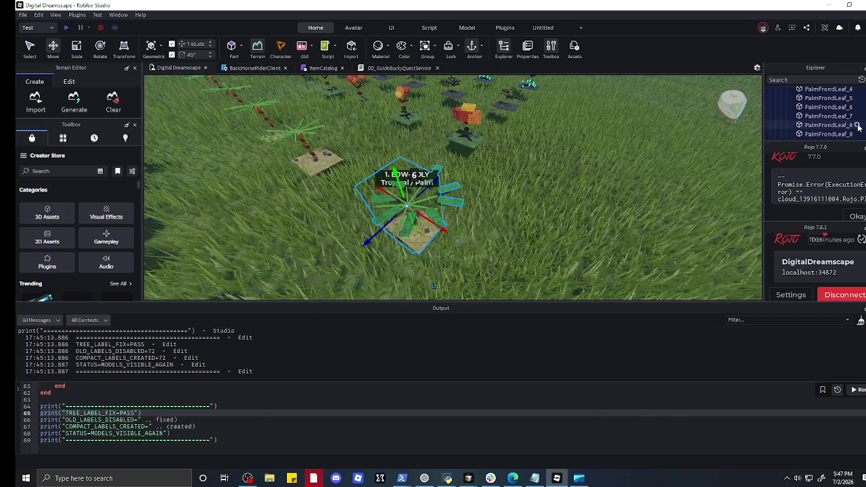
{"action": "left_click", "coordinate": [832, 115]}
{"action": "scroll", "coordinate": [833, 116], "scroll_direction": "up", "scroll_amount": 3}
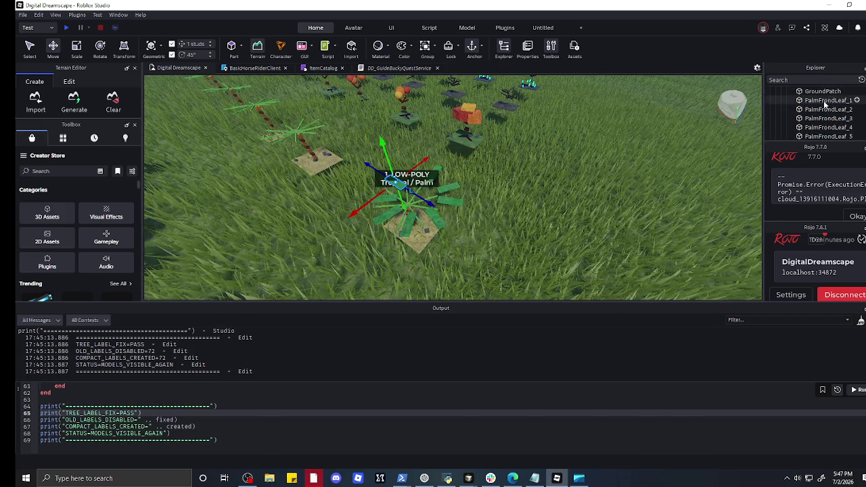
{"action": "left_click", "coordinate": [833, 118], "text": "shift"}
{"action": "scroll", "coordinate": [833, 118], "scroll_direction": "down", "scroll_amount": 3}
- Test-move the selected fronds, deselect them, and switch back to the ChatGPT conversation
{"action": "left_click_drag", "start_coordinate": [387, 201], "coordinate": [378, 191]}
{"action": "scroll", "coordinate": [516, 229], "scroll_direction": "up", "scroll_amount": 5}
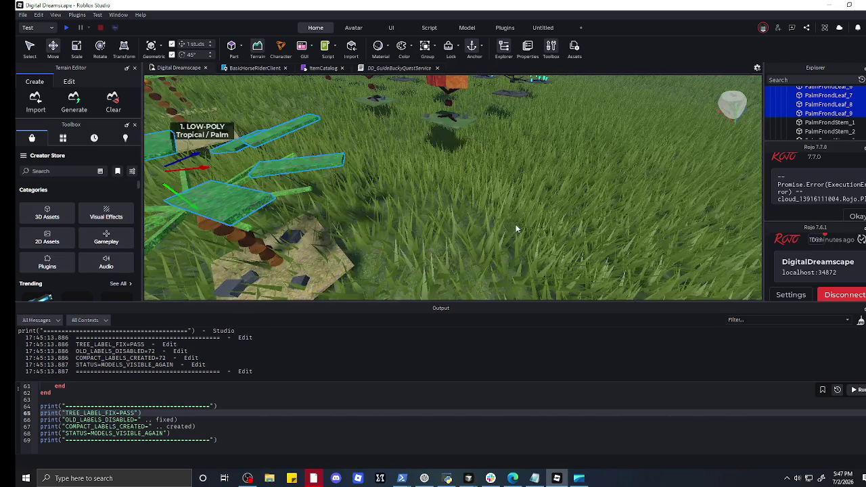
{"action": "scroll", "coordinate": [515, 229], "scroll_direction": "down", "scroll_amount": 5}
{"action": "scroll", "coordinate": [516, 229], "scroll_direction": "up", "scroll_amount": 5}
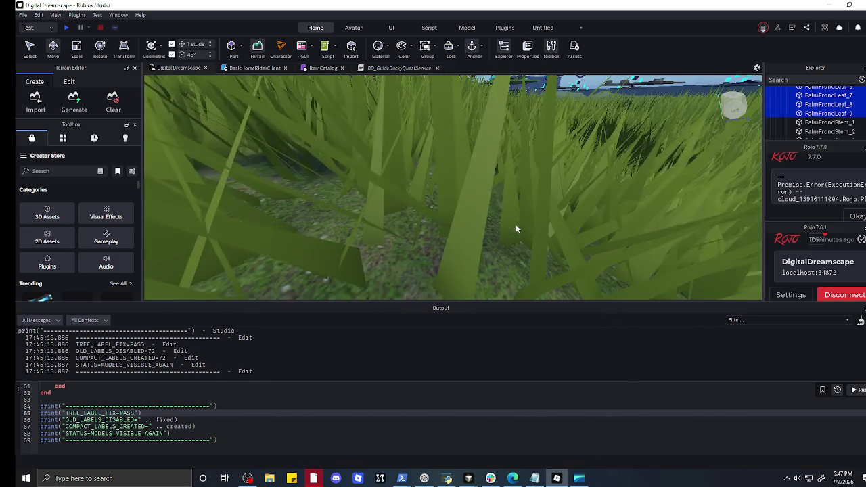
{"action": "scroll", "coordinate": [516, 229], "scroll_direction": "down", "scroll_amount": 5}
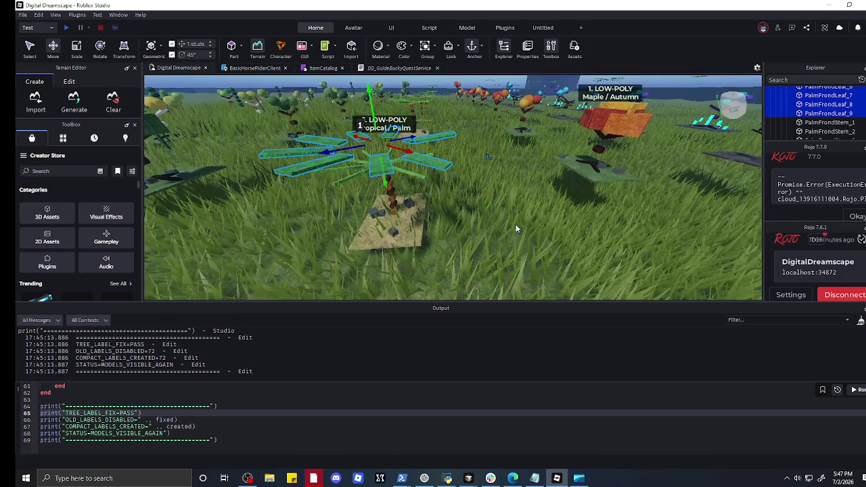
{"action": "left_click_drag", "start_coordinate": [516, 224], "coordinate": [516, 224]}
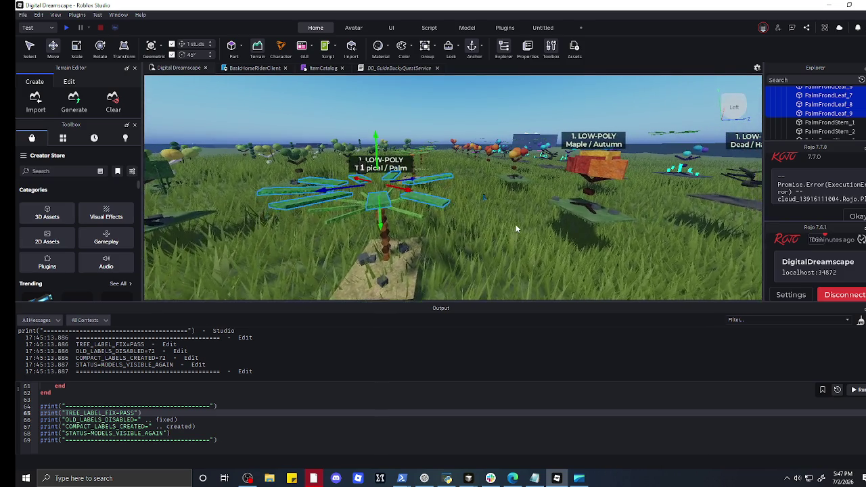
{"action": "left_click", "coordinate": [480, 178]}
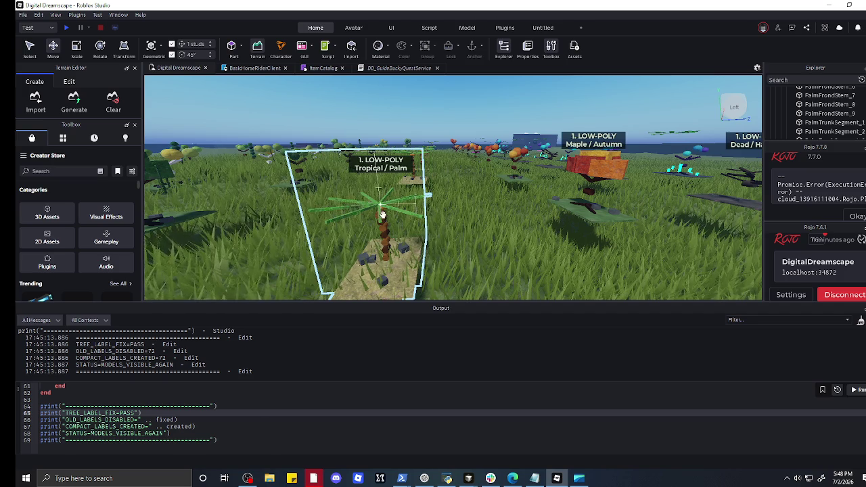
{"action": "left_click", "coordinate": [425, 479]}
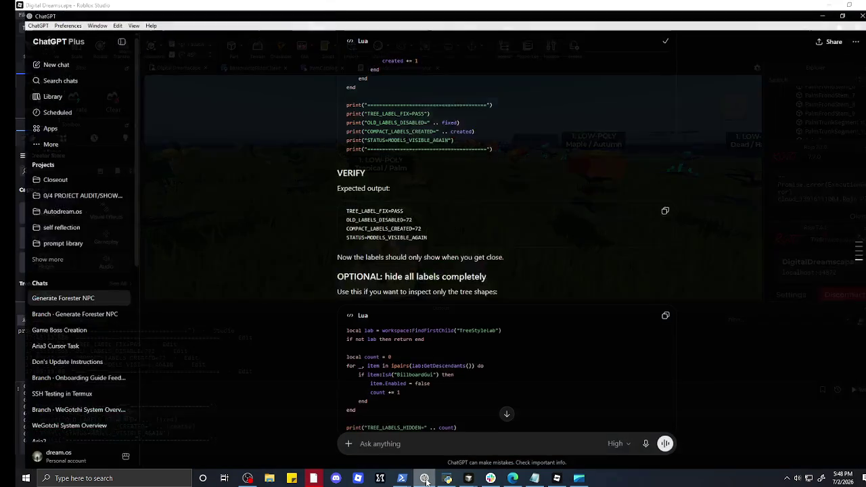
- Ask ChatGPT to delete and regenerate all tropical palms, noting they didn't render properly unlike the rest
{"action": "type", "text": "we need to"}
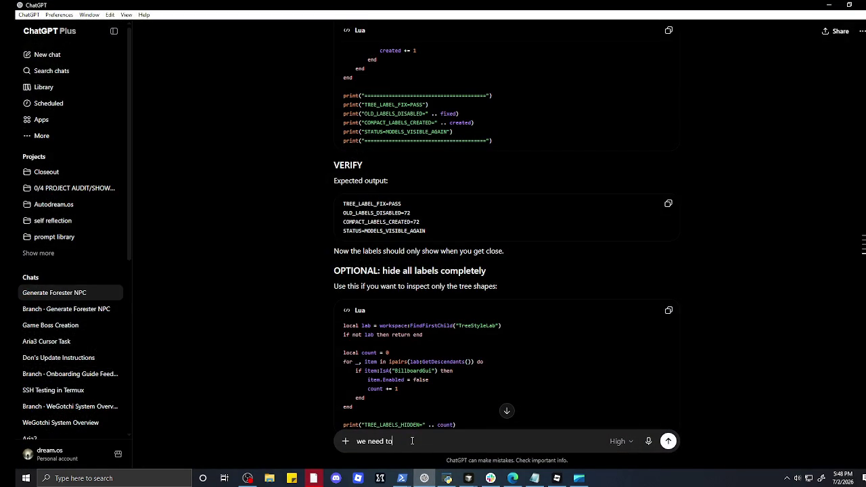
{"action": "type", "text": "h"}
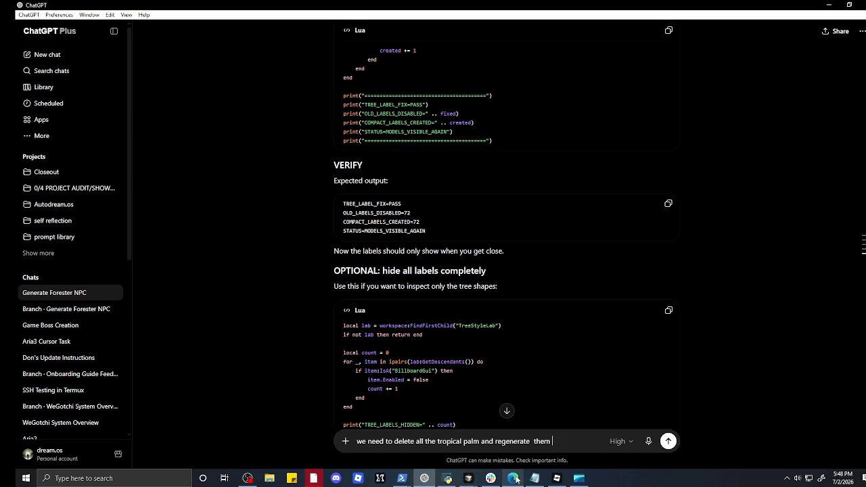
{"action": "mouse_move", "coordinate": [516, 479]}
{"action": "type", "text": "ave these"}
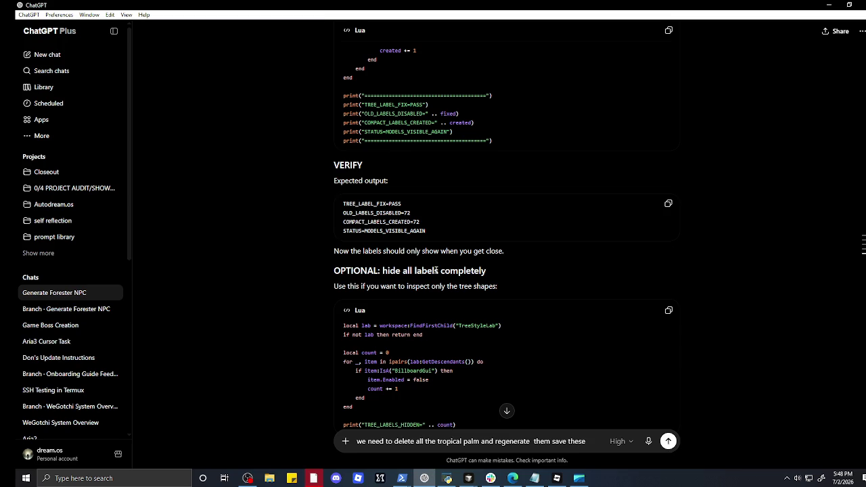
{"action": "type", "text": " trees for later"}
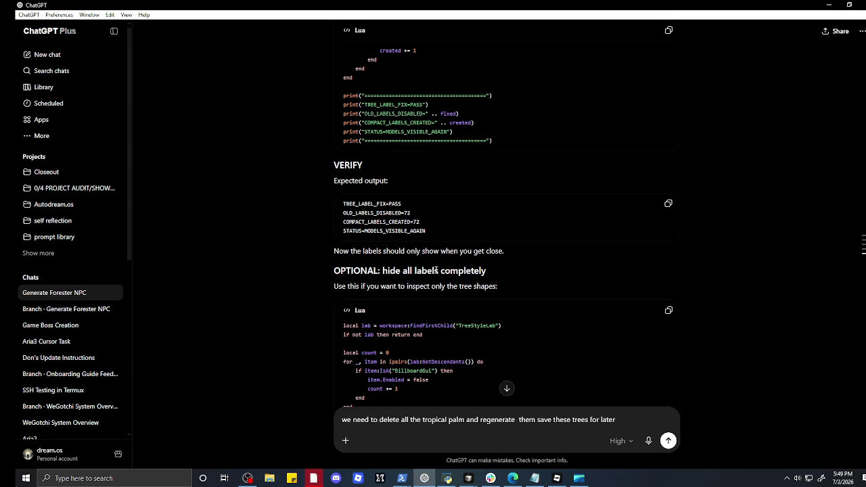
{"action": "key", "text": "BackSpace"}
{"action": "key", "text": "BackSpace"}
{"action": "key", "text": "BackSpace"}
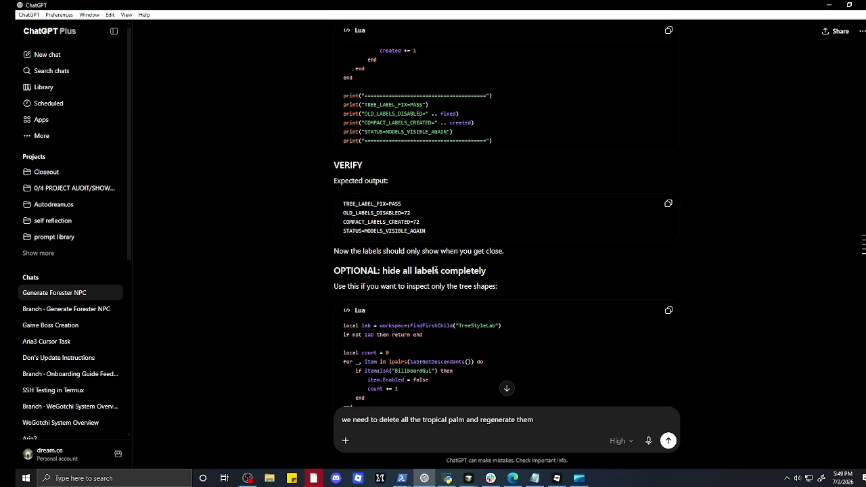
{"action": "type", "text": "they didnmt"}
{"action": "type", "text": " render proper but all the res"}
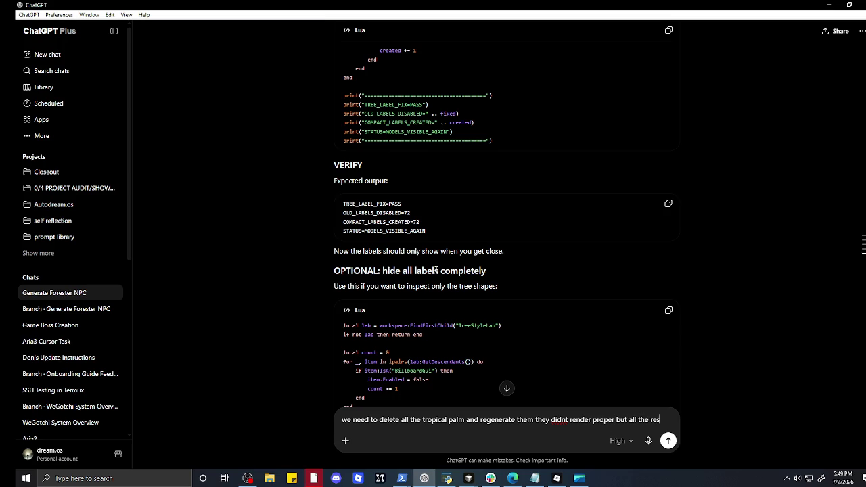
{"action": "type", "text": "did"}
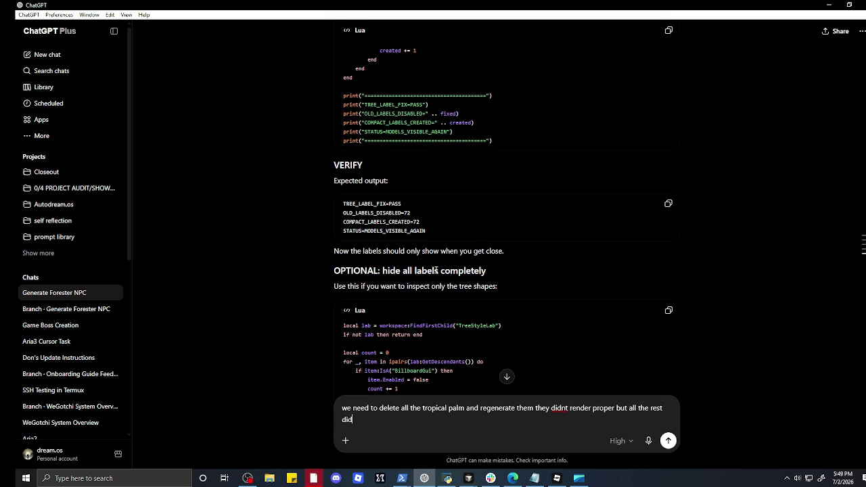
{"action": "key", "text": "Return"}
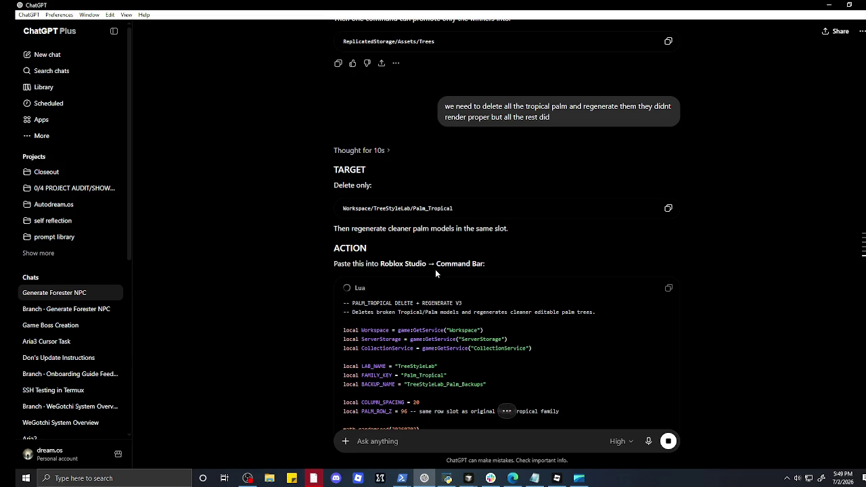
- Read through the PALM_TROPICAL regenerate V3 script and its VERIFY section expecting NEW_PALM_MODELS=9, then minimize ChatGPT
{"action": "scroll", "coordinate": [497, 234], "scroll_direction": "down", "scroll_amount": 10}
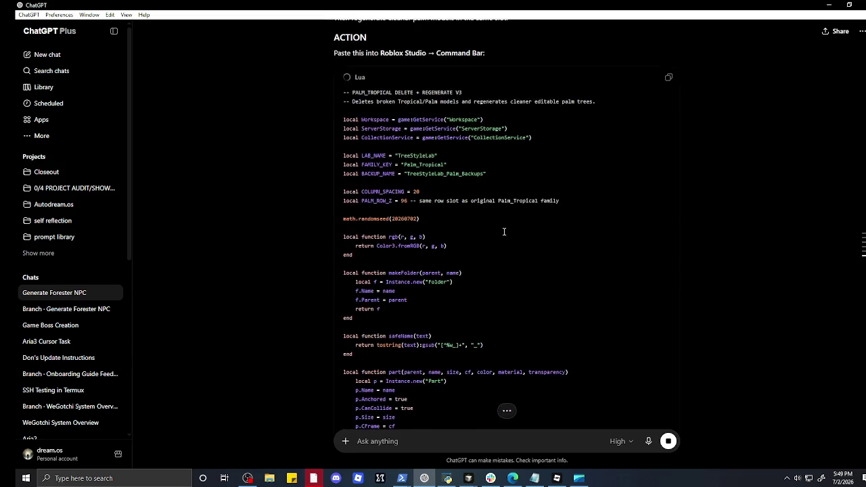
{"action": "scroll", "coordinate": [503, 231], "scroll_direction": "down", "scroll_amount": 15}
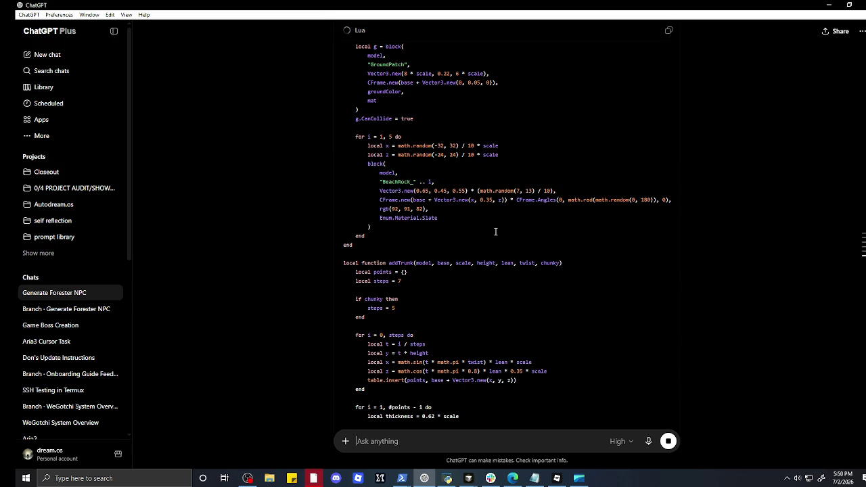
{"action": "scroll", "coordinate": [496, 231], "scroll_direction": "down", "scroll_amount": 6}
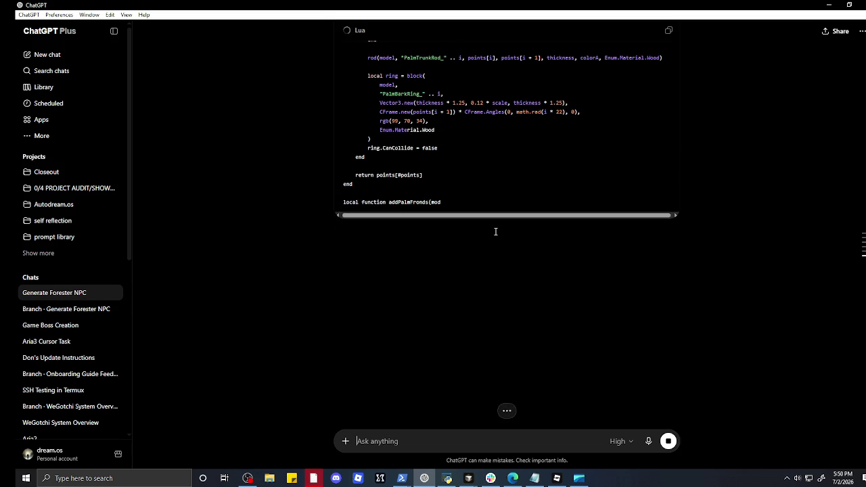
{"action": "scroll", "coordinate": [495, 231], "scroll_direction": "down", "scroll_amount": 2}
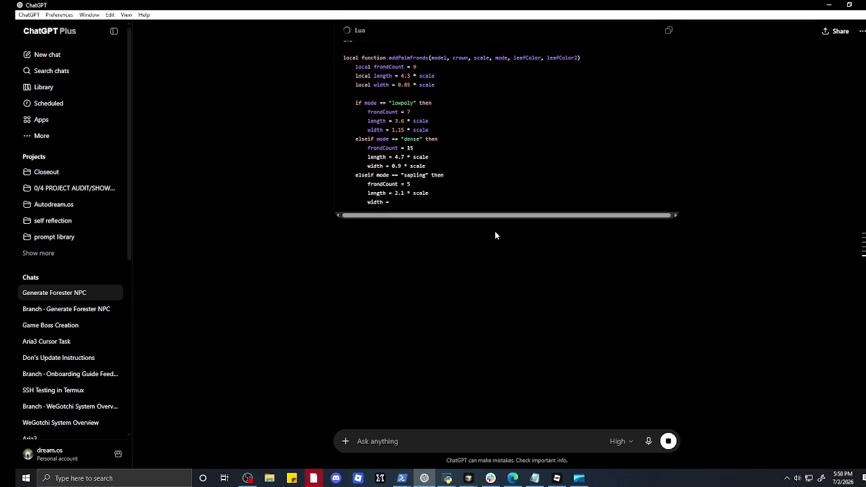
{"action": "scroll", "coordinate": [495, 231], "scroll_direction": "down", "scroll_amount": 2}
{"action": "scroll", "coordinate": [495, 231], "scroll_direction": "down", "scroll_amount": 3}
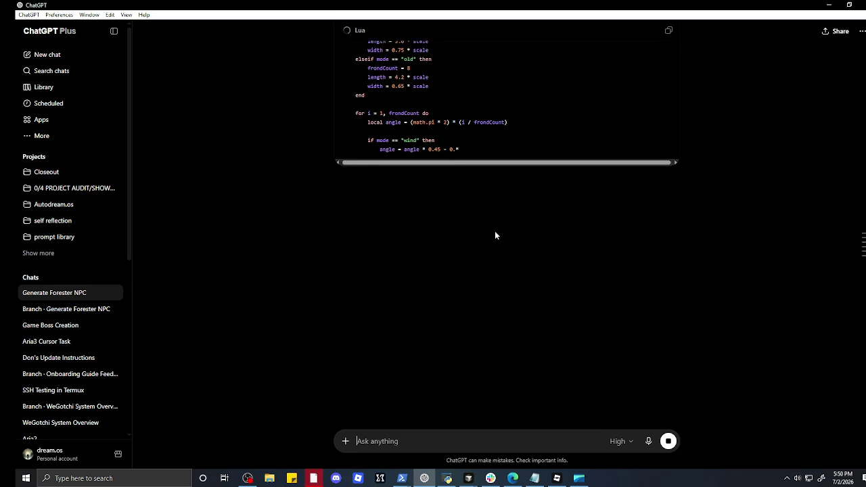
{"action": "scroll", "coordinate": [495, 231], "scroll_direction": "down", "scroll_amount": 3}
{"action": "scroll", "coordinate": [495, 232], "scroll_direction": "down", "scroll_amount": 2}
{"action": "scroll", "coordinate": [494, 231], "scroll_direction": "down", "scroll_amount": 3}
{"action": "scroll", "coordinate": [494, 232], "scroll_direction": "down", "scroll_amount": 2}
{"action": "scroll", "coordinate": [493, 231], "scroll_direction": "down", "scroll_amount": 2}
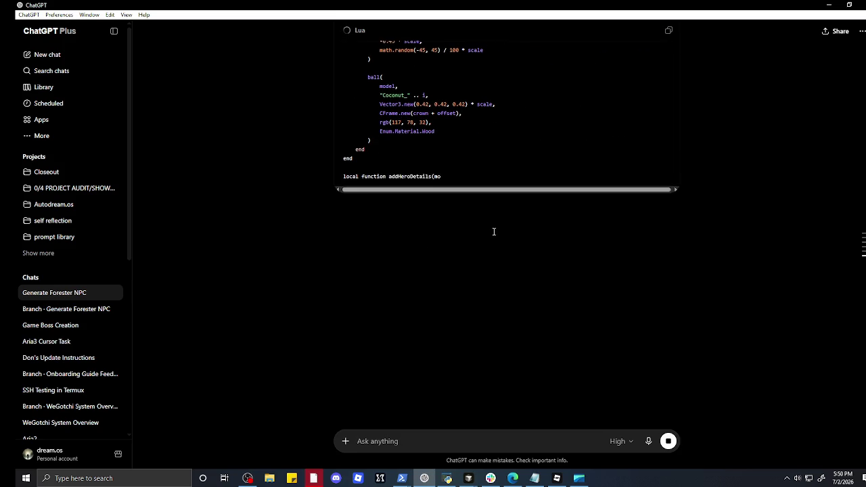
{"action": "scroll", "coordinate": [495, 231], "scroll_direction": "down", "scroll_amount": 3}
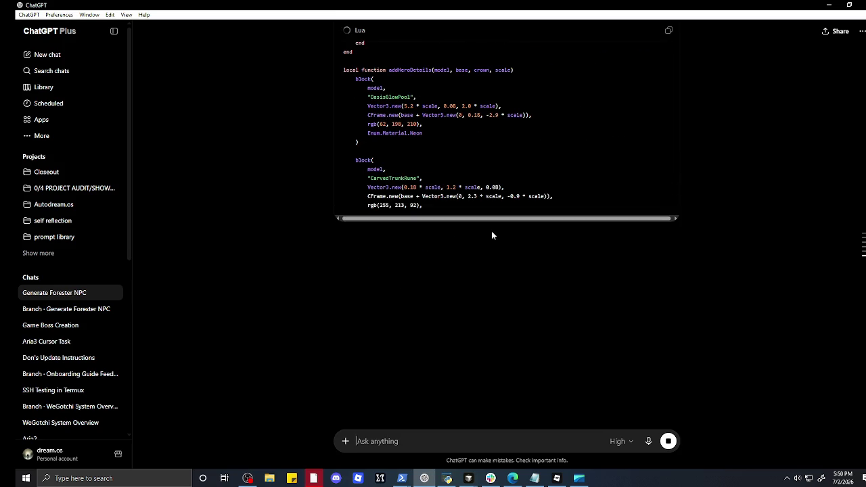
{"action": "scroll", "coordinate": [492, 234], "scroll_direction": "down", "scroll_amount": 3}
{"action": "scroll", "coordinate": [492, 235], "scroll_direction": "down", "scroll_amount": 1}
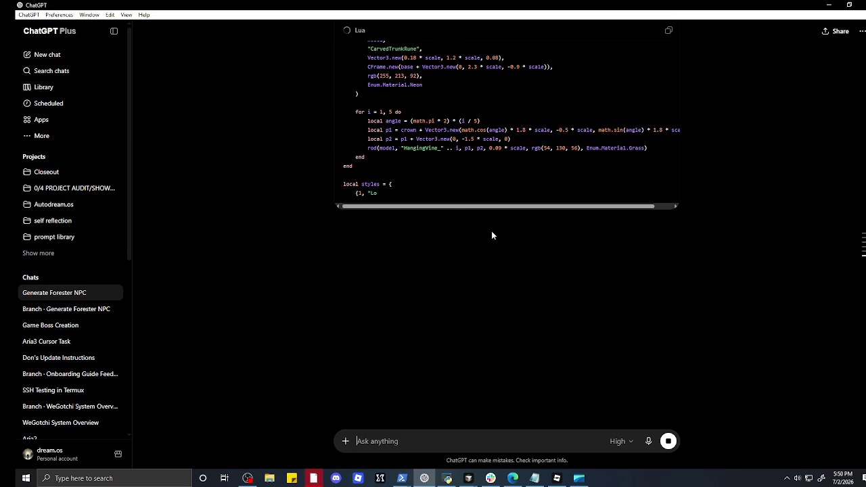
{"action": "scroll", "coordinate": [492, 235], "scroll_direction": "down", "scroll_amount": 2}
{"action": "scroll", "coordinate": [492, 231], "scroll_direction": "down", "scroll_amount": 3}
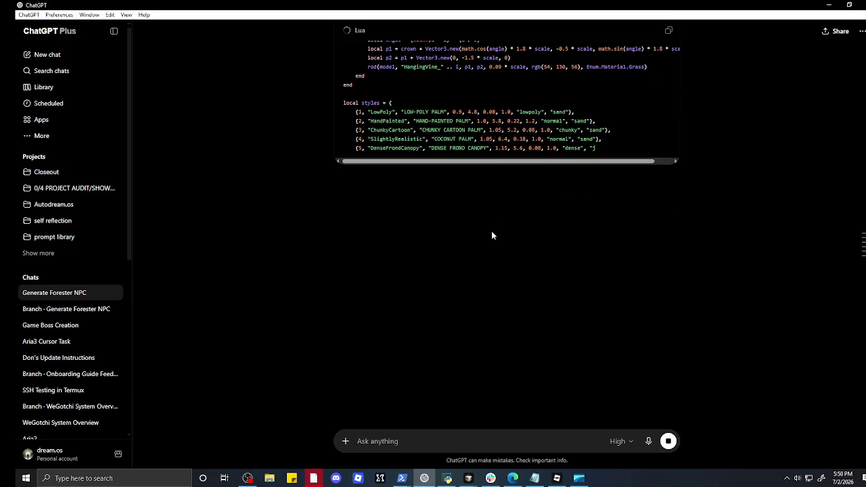
{"action": "scroll", "coordinate": [491, 231], "scroll_direction": "down", "scroll_amount": 2}
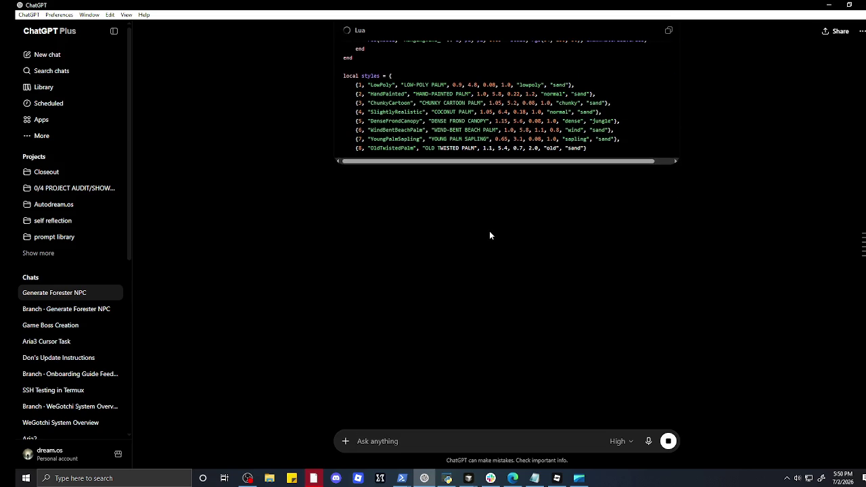
{"action": "scroll", "coordinate": [490, 235], "scroll_direction": "down", "scroll_amount": 1}
{"action": "scroll", "coordinate": [490, 236], "scroll_direction": "down", "scroll_amount": 3}
{"action": "scroll", "coordinate": [491, 235], "scroll_direction": "down", "scroll_amount": 3}
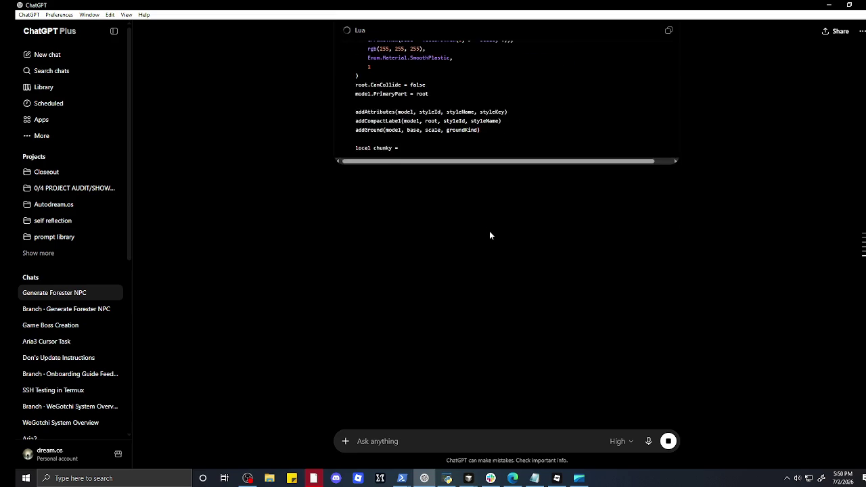
{"action": "scroll", "coordinate": [491, 235], "scroll_direction": "down", "scroll_amount": 3}
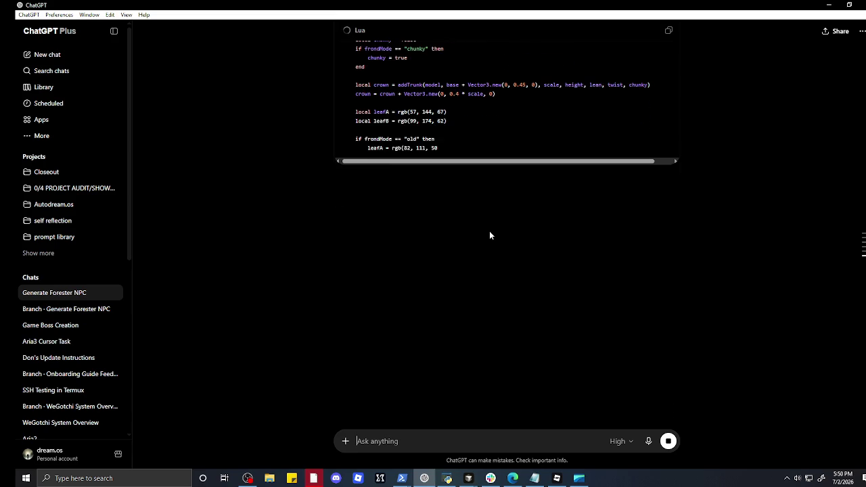
{"action": "scroll", "coordinate": [489, 231], "scroll_direction": "down", "scroll_amount": 3}
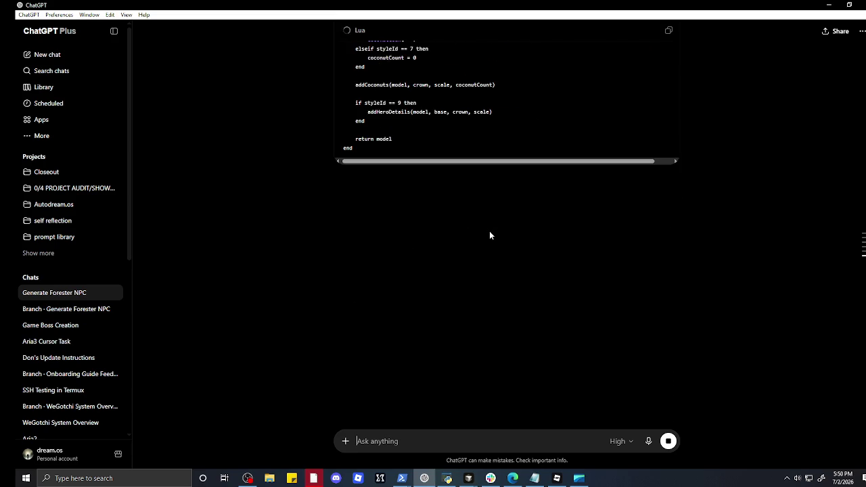
{"action": "scroll", "coordinate": [490, 232], "scroll_direction": "down", "scroll_amount": 2}
{"action": "scroll", "coordinate": [490, 232], "scroll_direction": "down", "scroll_amount": 3}
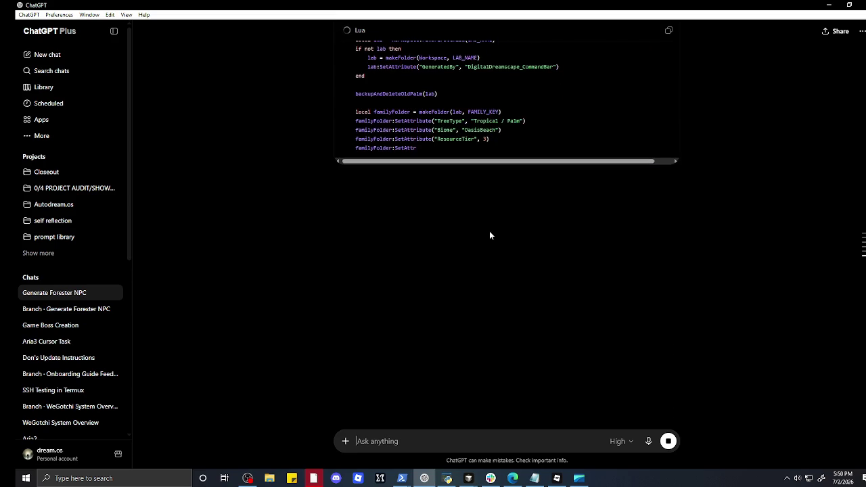
{"action": "scroll", "coordinate": [489, 231], "scroll_direction": "down", "scroll_amount": 3}
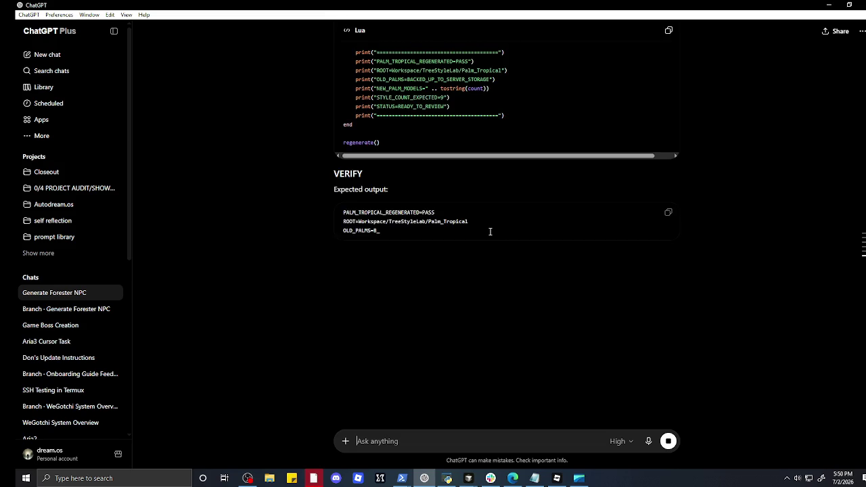
{"action": "scroll", "coordinate": [489, 231], "scroll_direction": "down", "scroll_amount": 4}
{"action": "scroll", "coordinate": [490, 231], "scroll_direction": "up", "scroll_amount": 10}
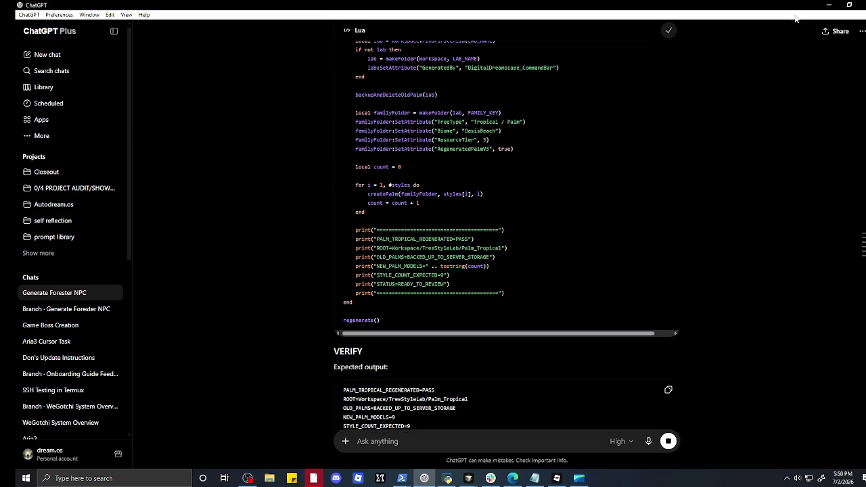
{"action": "left_click", "coordinate": [832, 5]}
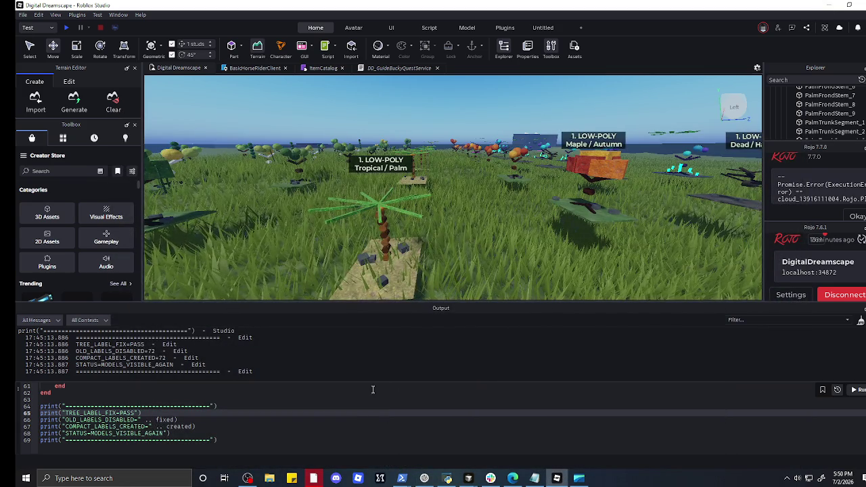
- Replace the Command Bar code with the palm V3 script and run it, reporting NEW_PALM_MODELS=9
{"action": "left_click", "coordinate": [302, 420]}
{"action": "key", "text": "ctrl+a"}
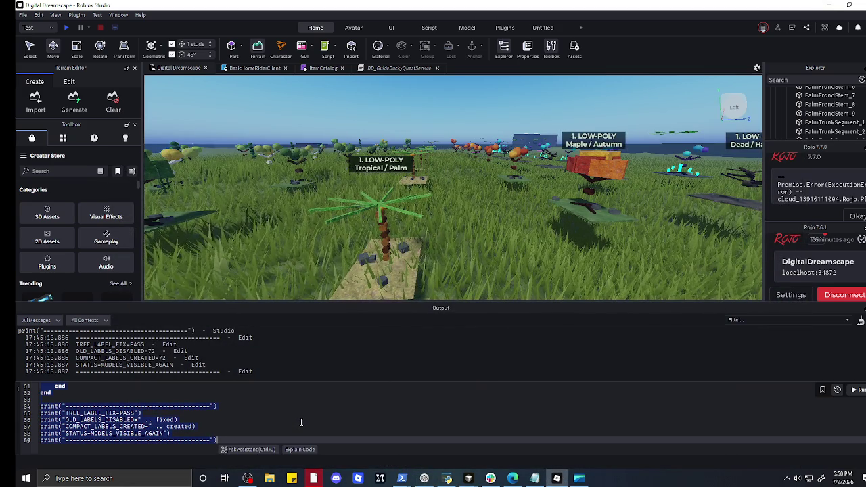
{"action": "key", "text": "ctrl+v"}
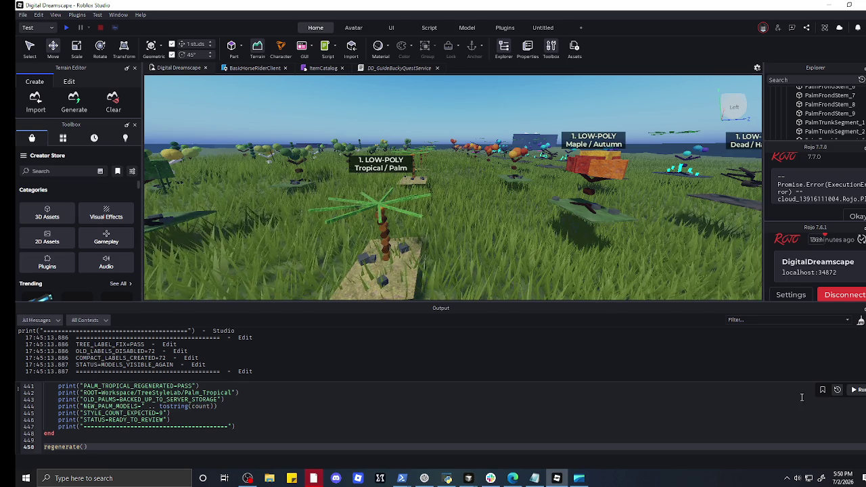
{"action": "left_click", "coordinate": [859, 392]}
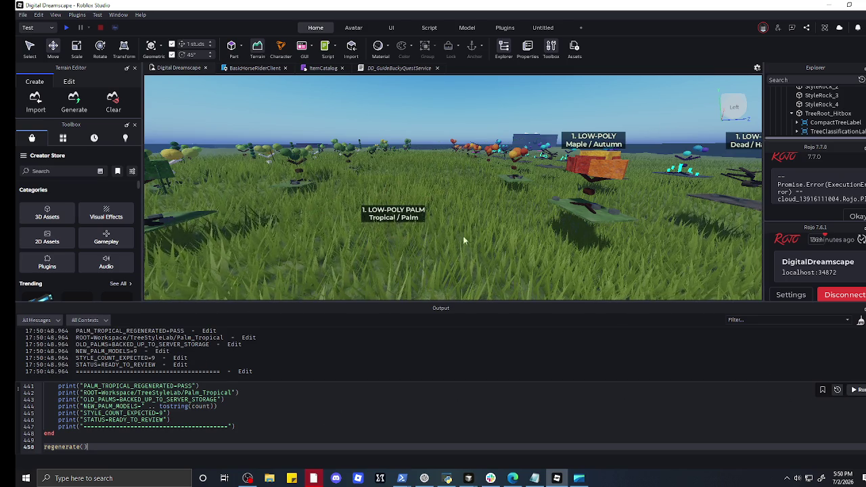
{"action": "scroll", "coordinate": [456, 222], "scroll_direction": "down", "scroll_amount": 5}
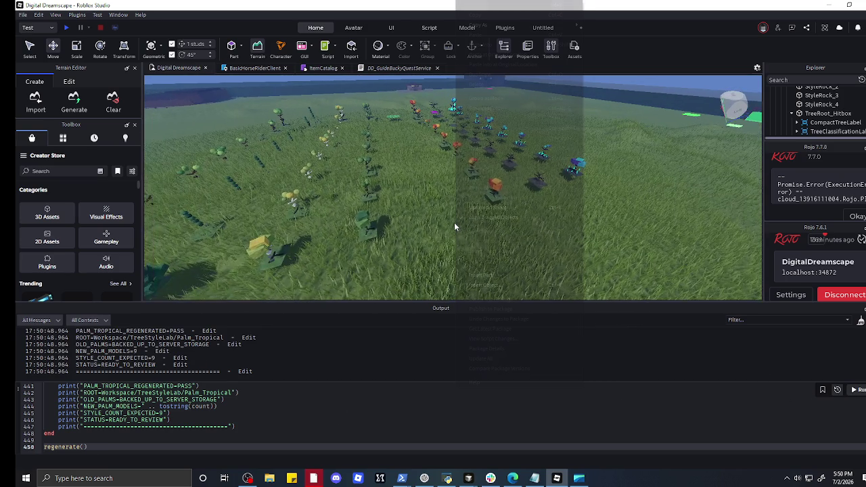
- Box-select the column of regenerated palms and move it 13 studs along the green axis
{"action": "scroll", "coordinate": [455, 222], "scroll_direction": "down", "scroll_amount": 3}
{"action": "scroll", "coordinate": [485, 240], "scroll_direction": "down", "scroll_amount": 3}
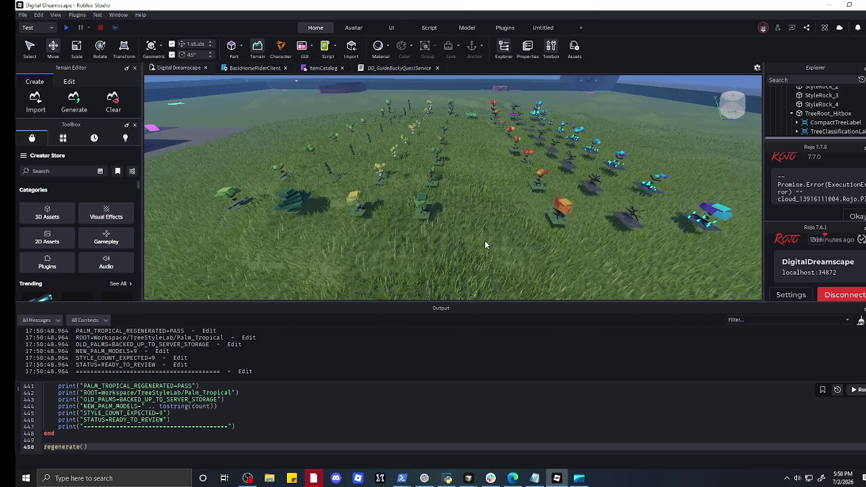
{"action": "left_click_drag", "start_coordinate": [509, 249], "coordinate": [488, 245]}
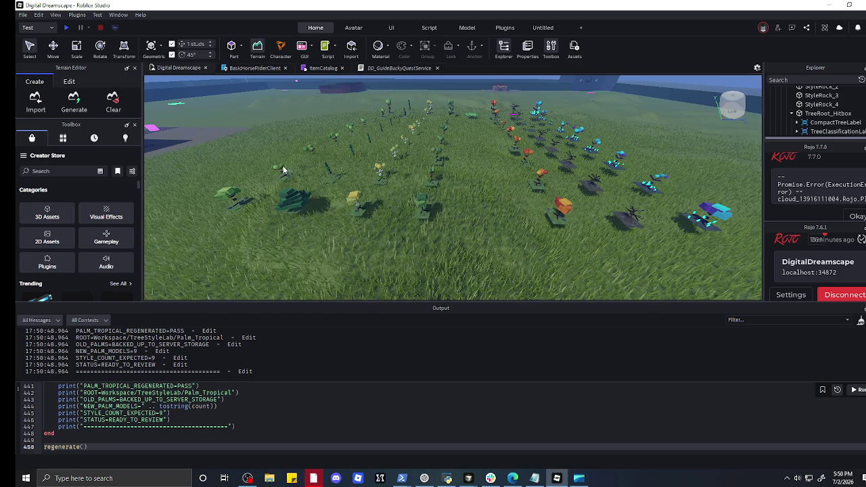
{"action": "mouse_move", "coordinate": [513, 270]}
{"action": "left_mouse_down"}
{"action": "mouse_move", "coordinate": [499, 181]}
{"action": "mouse_move", "coordinate": [501, 88]}
{"action": "mouse_move", "coordinate": [492, 94]}
{"action": "left_mouse_up"}
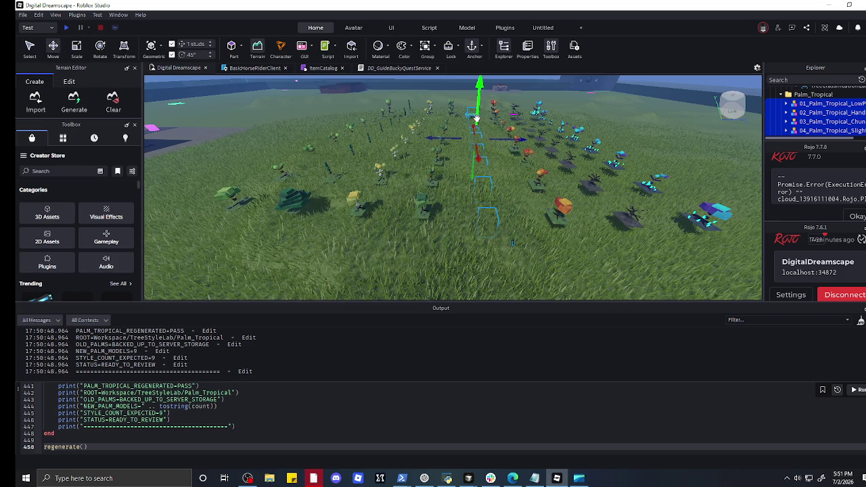
{"action": "left_click_drag", "start_coordinate": [477, 118], "coordinate": [483, 100]}
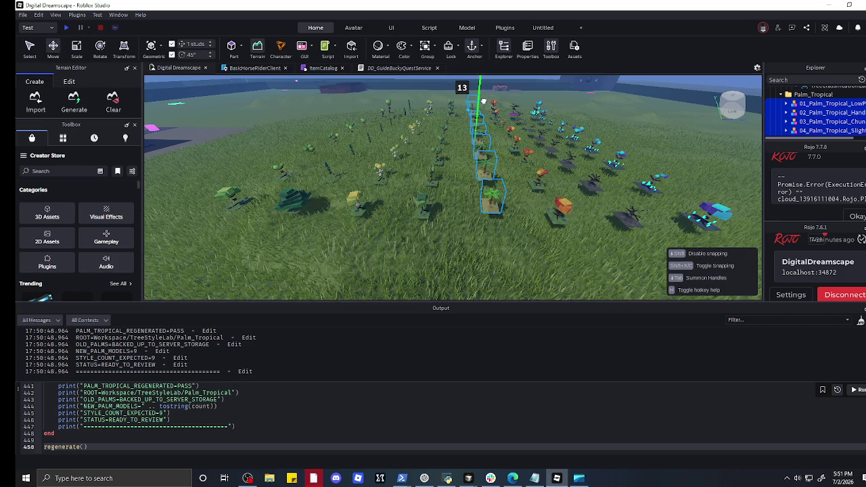
- Orbit the camera to inspect the row of new palms across the foreground
{"action": "scroll", "coordinate": [490, 147], "scroll_direction": "up", "scroll_amount": 5}
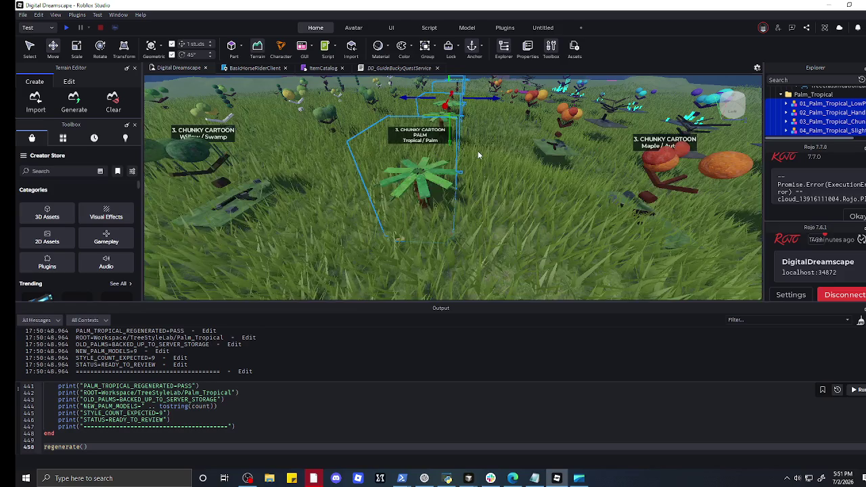
{"action": "right_click", "coordinate": [478, 152]}
{"action": "scroll", "coordinate": [449, 209], "scroll_direction": "down", "scroll_amount": 5}
{"action": "mouse_move", "coordinate": [447, 215]}
{"action": "left_mouse_down"}
{"action": "mouse_move", "coordinate": [339, 228]}
{"action": "mouse_move", "coordinate": [368, 252]}
{"action": "mouse_move", "coordinate": [327, 190]}
{"action": "mouse_move", "coordinate": [356, 185]}
{"action": "left_mouse_up"}
{"action": "left_click_drag", "start_coordinate": [298, 225], "coordinate": [307, 245]}
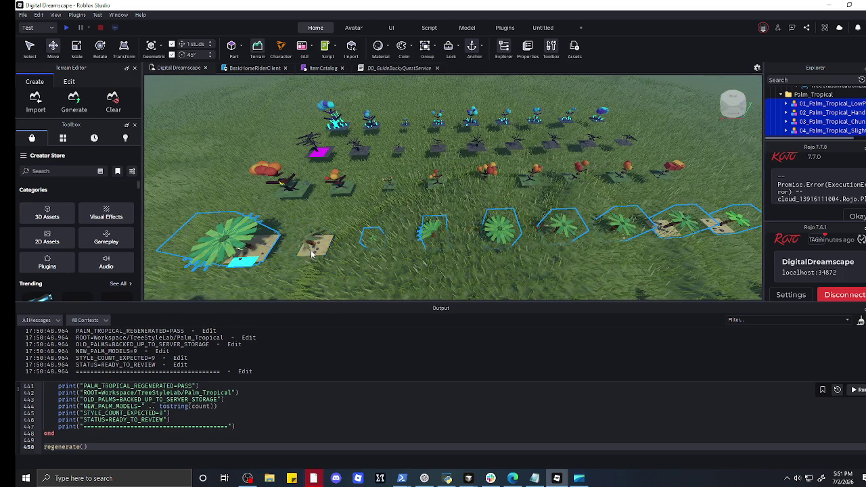
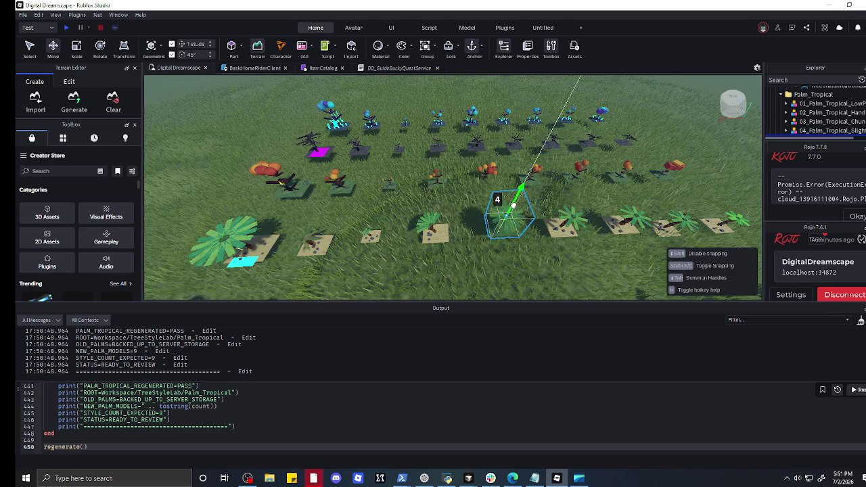
- Focus on the selected tropical palm and drag it down onto its ground patch
{"action": "key", "text": "f"}
{"action": "scroll", "coordinate": [567, 264], "scroll_direction": "up", "scroll_amount": 3}
{"action": "scroll", "coordinate": [510, 251], "scroll_direction": "down", "scroll_amount": 5}
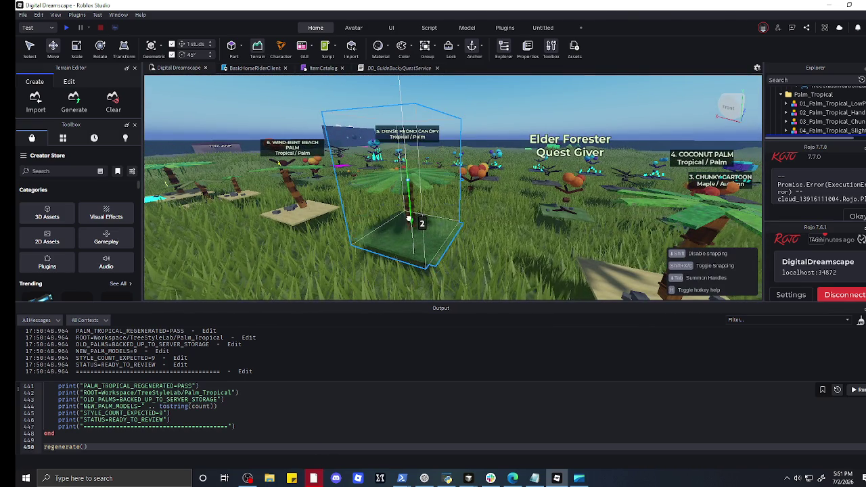
{"action": "left_click_drag", "start_coordinate": [409, 219], "coordinate": [408, 233]}
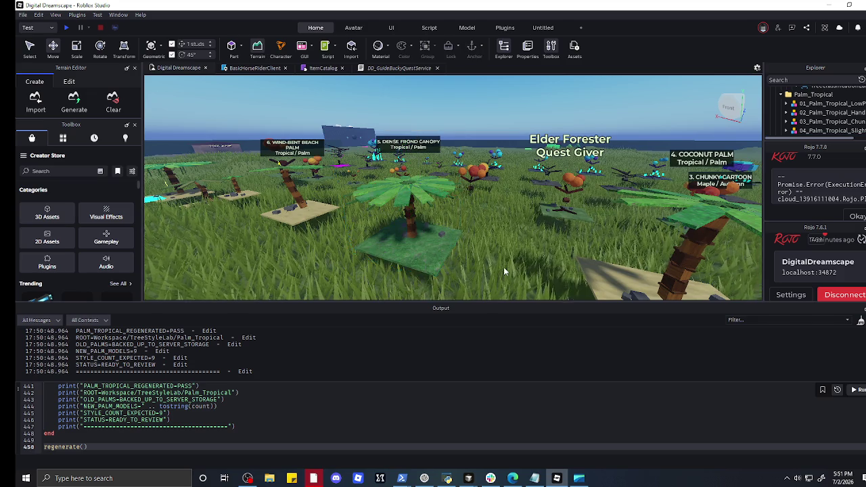
{"action": "scroll", "coordinate": [504, 264], "scroll_direction": "down", "scroll_amount": 5}
- Fly over the plant rows to check the palms beside the labelled willow and maple trees
{"action": "key", "text": "w"}
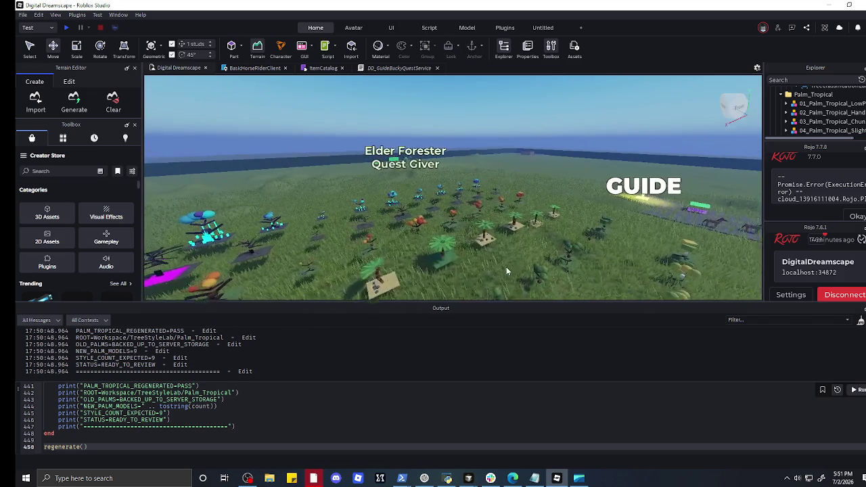
{"action": "key", "text": "s"}
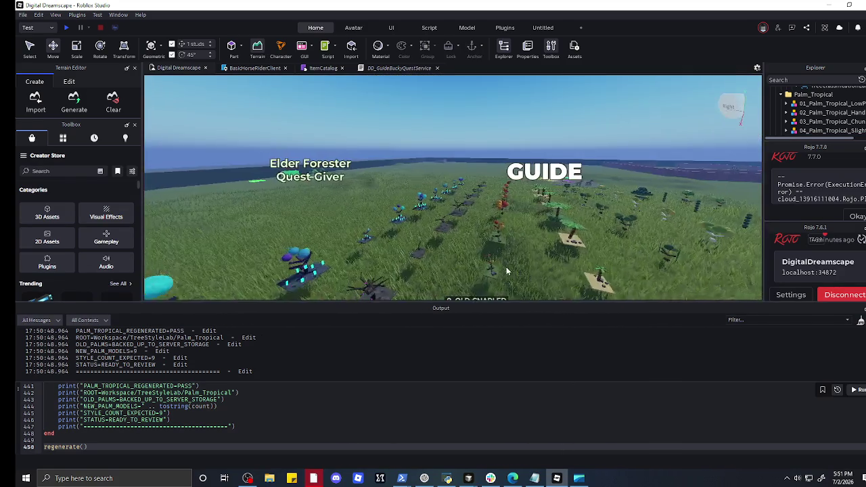
{"action": "key", "text": "a"}
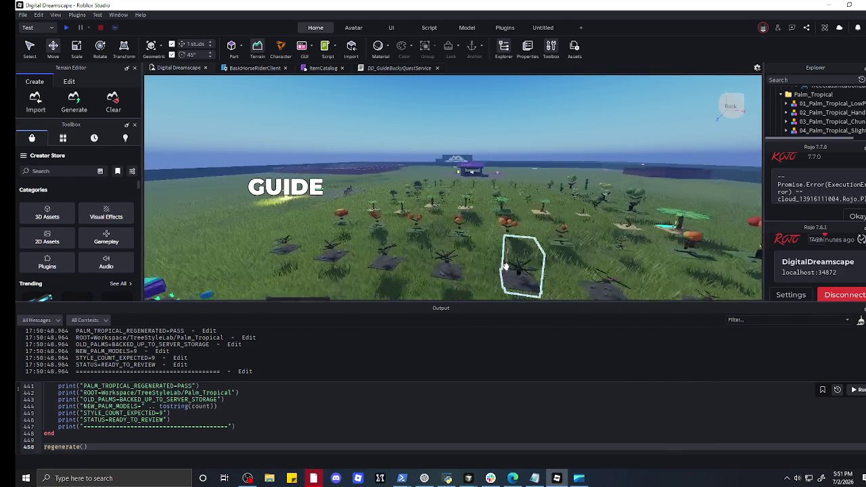
{"action": "key", "text": "w"}
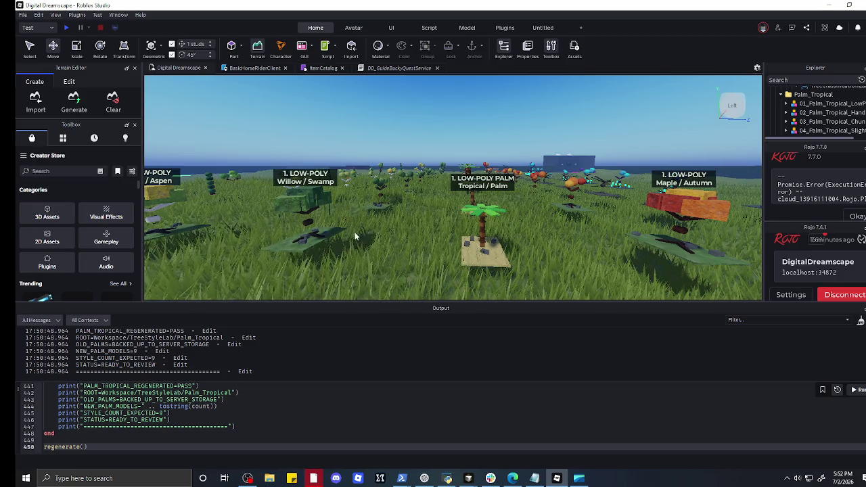
- Drag the pine model and then the birch model to new spots on the grass
{"action": "left_click_drag", "start_coordinate": [336, 244], "coordinate": [317, 252]}
{"action": "scroll", "coordinate": [316, 251], "scroll_direction": "down", "scroll_amount": 5}
{"action": "scroll", "coordinate": [319, 252], "scroll_direction": "up", "scroll_amount": 8}
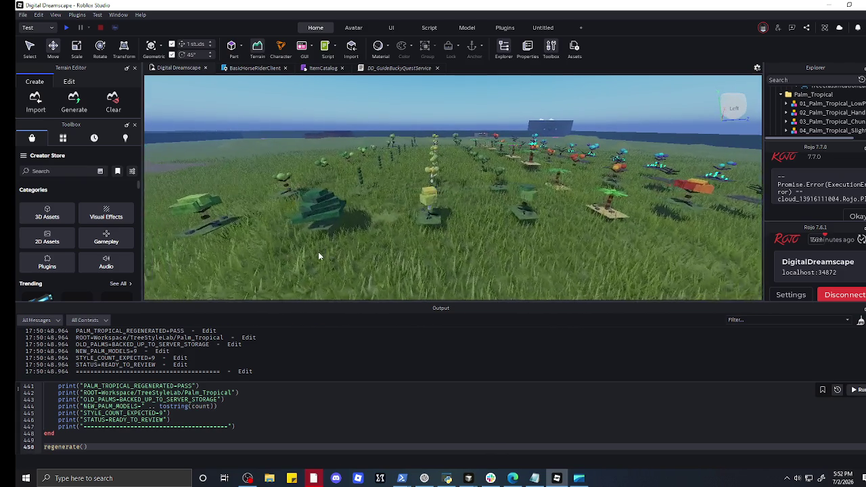
{"action": "mouse_move", "coordinate": [365, 227]}
{"action": "left_mouse_down"}
{"action": "mouse_move", "coordinate": [407, 237]}
{"action": "mouse_move", "coordinate": [374, 220]}
{"action": "mouse_move", "coordinate": [369, 237]}
{"action": "left_mouse_up"}
{"action": "scroll", "coordinate": [368, 241], "scroll_direction": "down", "scroll_amount": 5}
{"action": "mouse_move", "coordinate": [414, 226]}
{"action": "left_mouse_down"}
{"action": "mouse_move", "coordinate": [476, 212]}
{"action": "mouse_move", "coordinate": [535, 220]}
{"action": "left_mouse_up"}
{"action": "scroll", "coordinate": [542, 219], "scroll_direction": "up", "scroll_amount": 3}
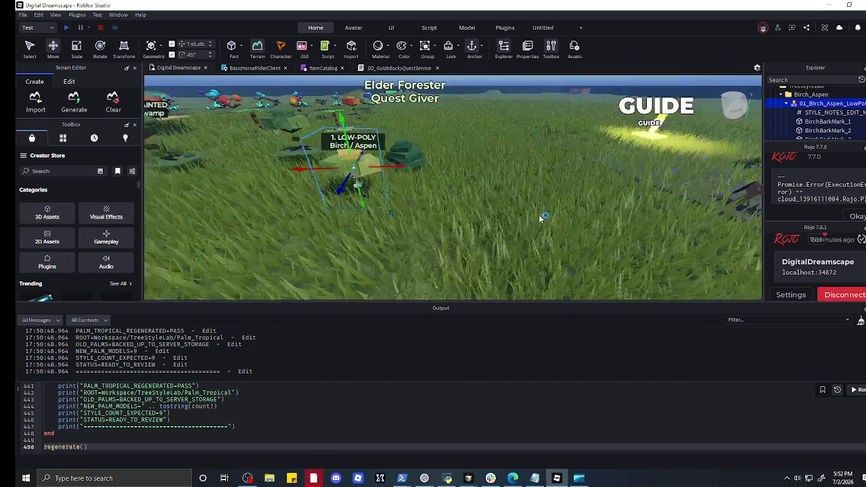
{"action": "scroll", "coordinate": [411, 190], "scroll_direction": "down", "scroll_amount": 5}
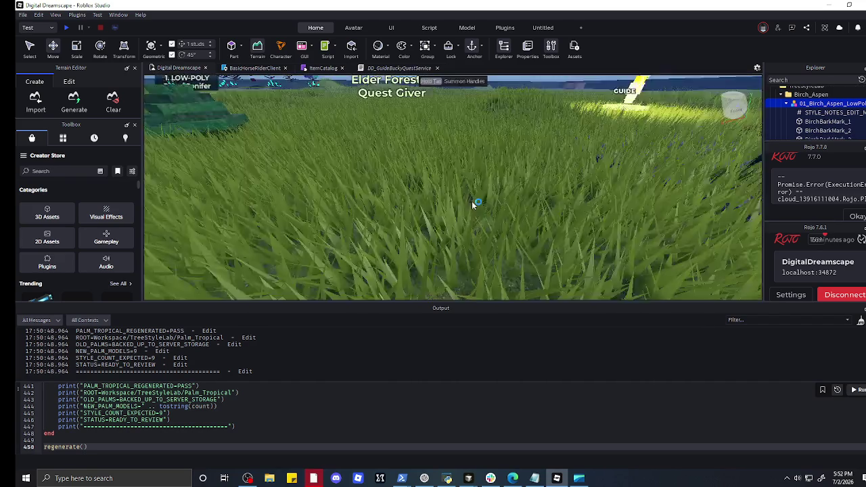
{"action": "key", "text": "f"}
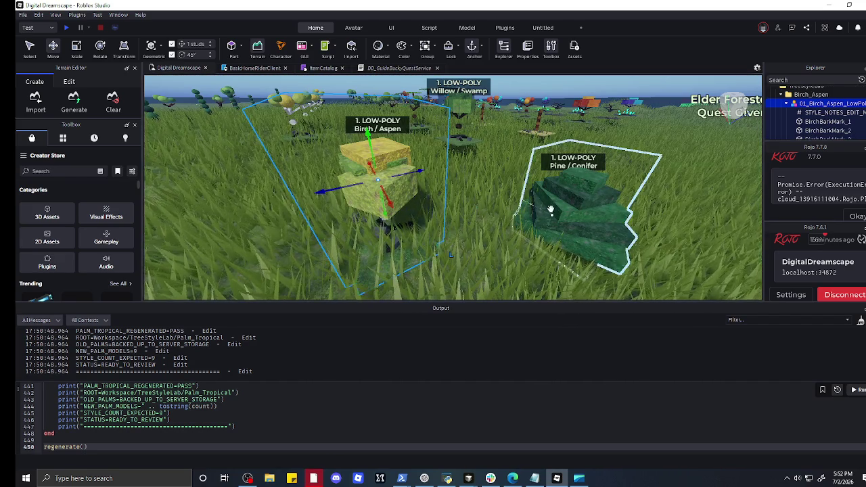
- Raise the low-poly Pine/Conifer model with the Y handle, then select the low-poly Birch/Aspen
{"action": "left_click", "coordinate": [583, 164]}
{"action": "mouse_move", "coordinate": [591, 165]}
{"action": "left_mouse_down"}
{"action": "mouse_move", "coordinate": [593, 137]}
{"action": "mouse_move", "coordinate": [624, 78]}
{"action": "mouse_move", "coordinate": [635, 237]}
{"action": "left_mouse_up"}
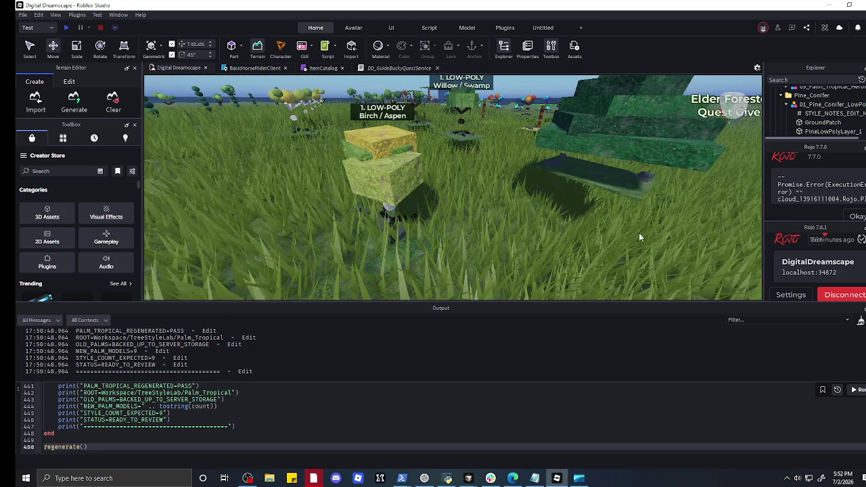
{"action": "left_click", "coordinate": [614, 210]}
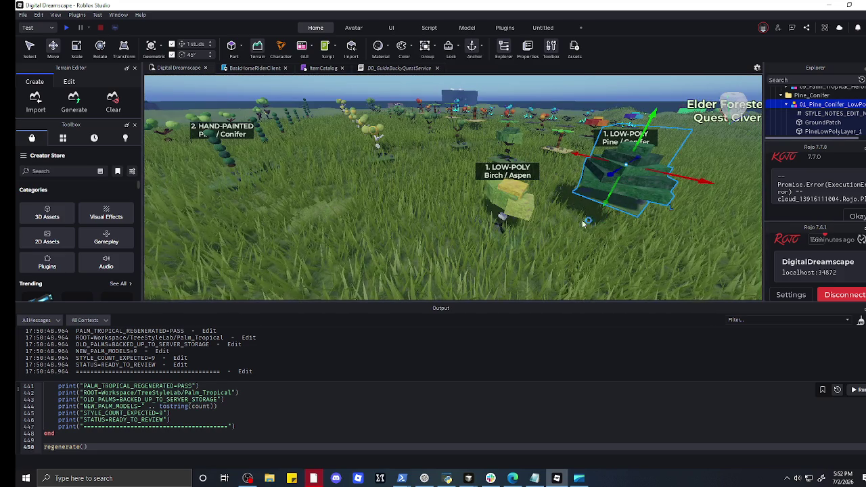
{"action": "left_click", "coordinate": [505, 210]}
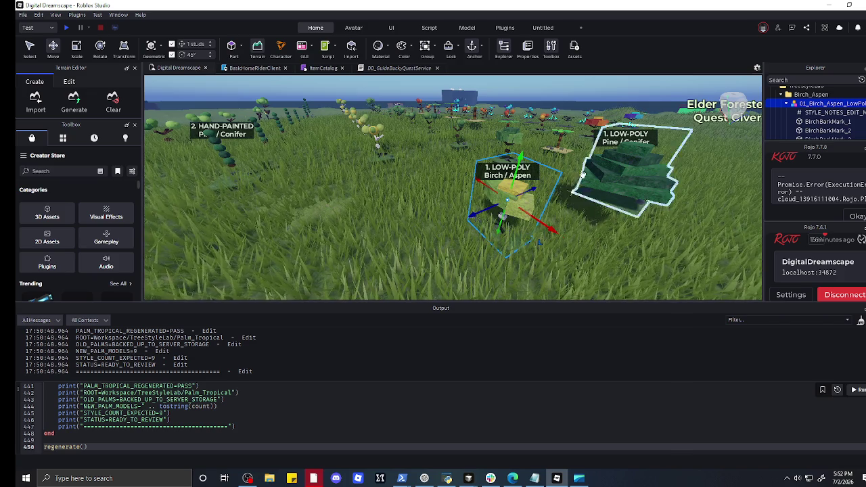
{"action": "scroll", "coordinate": [494, 154], "scroll_direction": "up", "scroll_amount": 5}
{"action": "scroll", "coordinate": [473, 189], "scroll_direction": "down", "scroll_amount": 5}
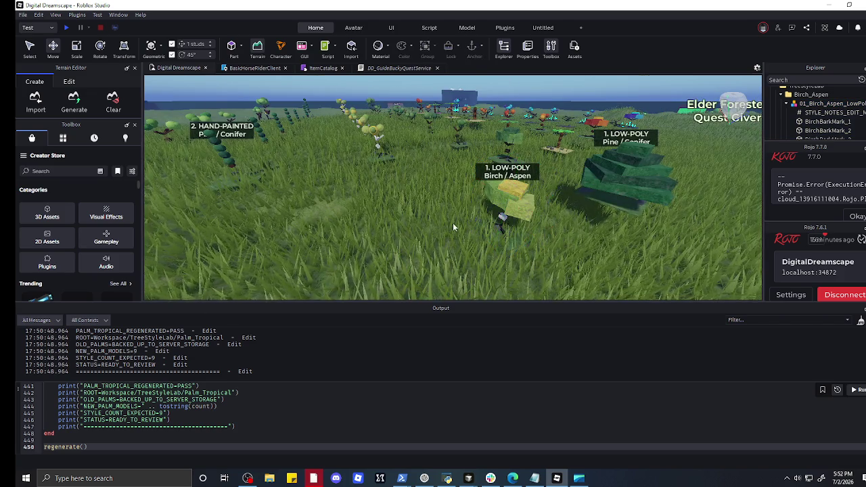
{"action": "scroll", "coordinate": [453, 223], "scroll_direction": "up", "scroll_amount": 5}
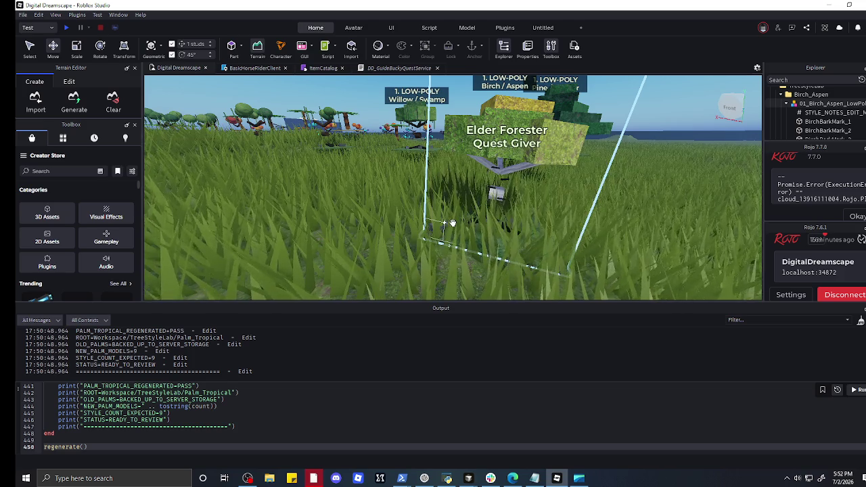
{"action": "scroll", "coordinate": [453, 222], "scroll_direction": "down", "scroll_amount": 5}
- Drag the birch left across the grass, then select and delete three nearby tree models
{"action": "mouse_move", "coordinate": [459, 218]}
{"action": "left_mouse_down"}
{"action": "mouse_move", "coordinate": [402, 223]}
{"action": "mouse_move", "coordinate": [309, 190]}
{"action": "mouse_move", "coordinate": [251, 187]}
{"action": "mouse_move", "coordinate": [261, 191]}
{"action": "left_mouse_up"}
{"action": "left_click", "coordinate": [187, 180]}
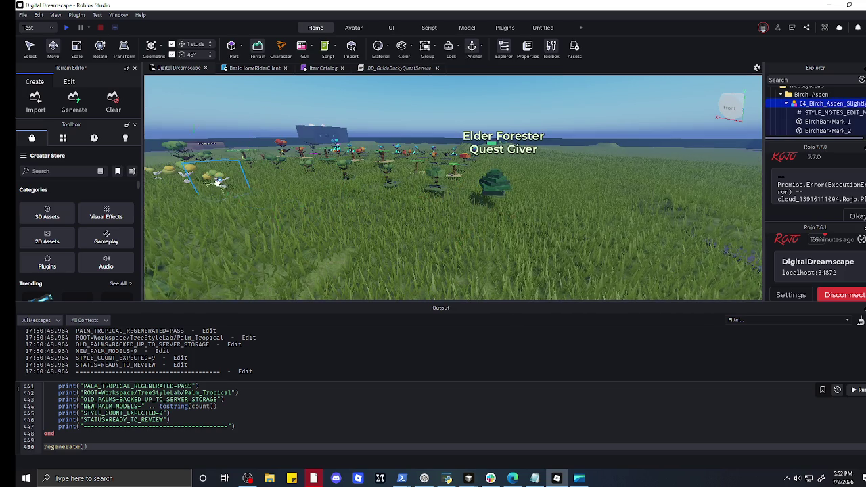
{"action": "key", "text": "w"}
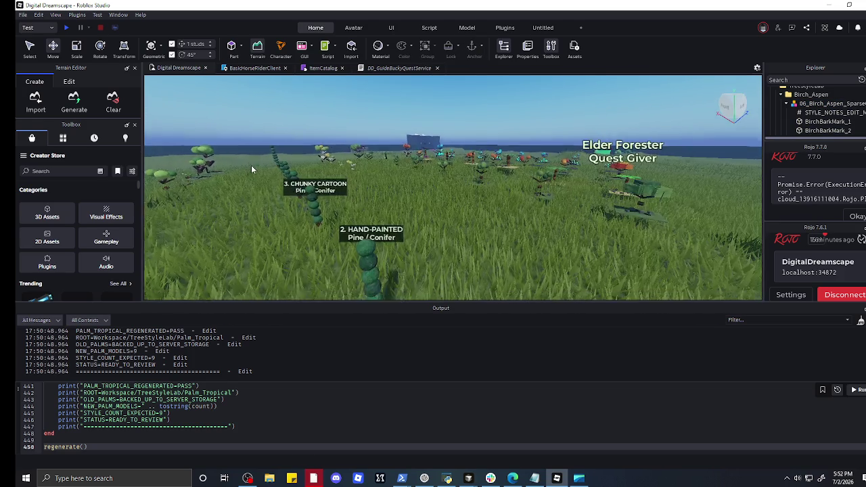
{"action": "left_click", "coordinate": [400, 227]}
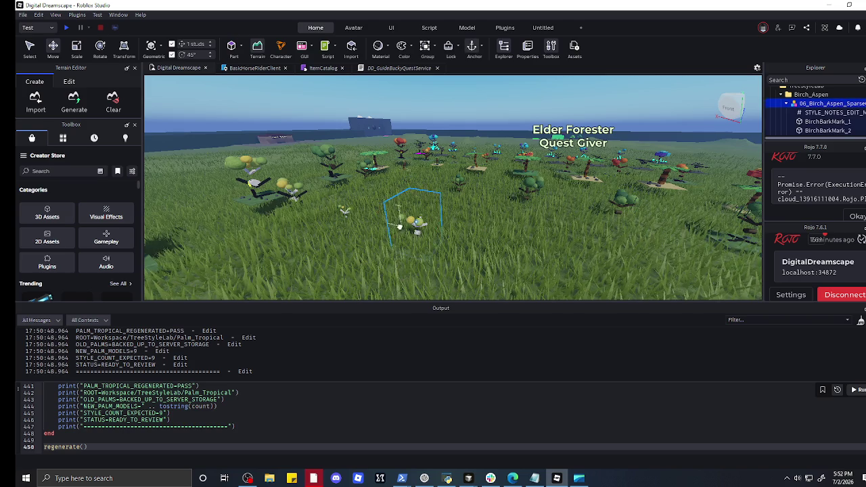
{"action": "key", "text": "Delete"}
{"action": "left_click", "coordinate": [280, 193]}
{"action": "key", "text": "Delete"}
{"action": "left_click", "coordinate": [251, 186]}
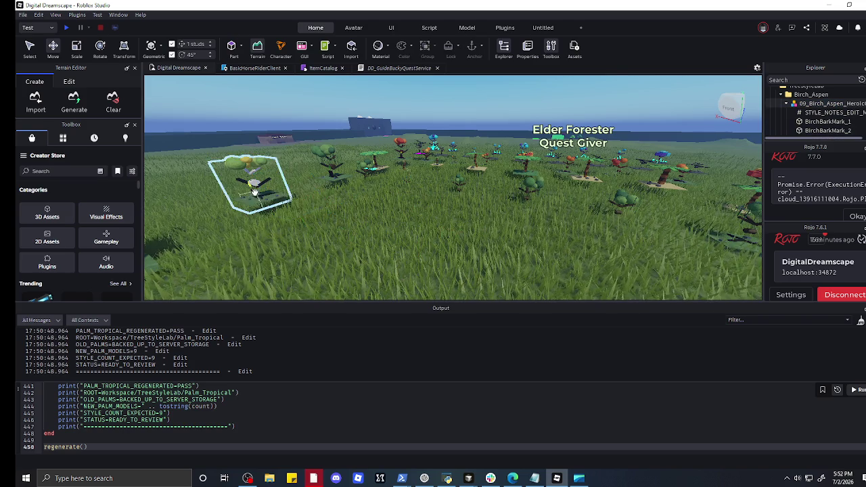
{"action": "key", "text": "Delete"}
{"action": "key", "text": "w"}
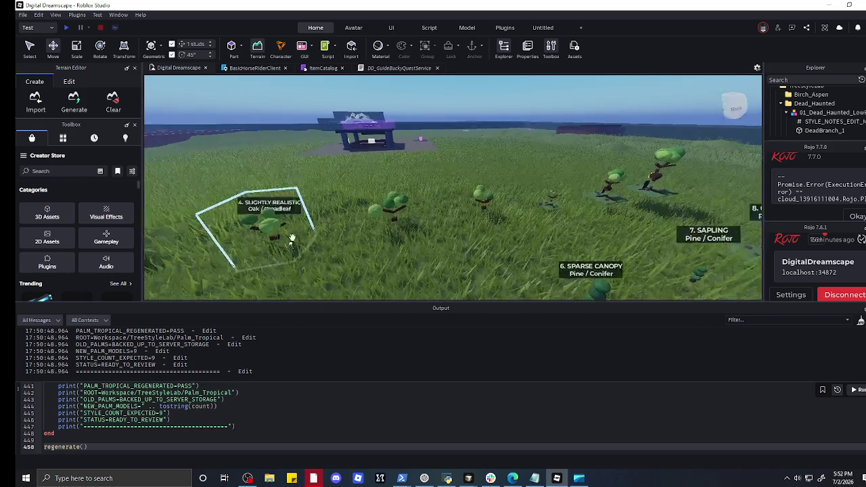
{"action": "key", "text": "w"}
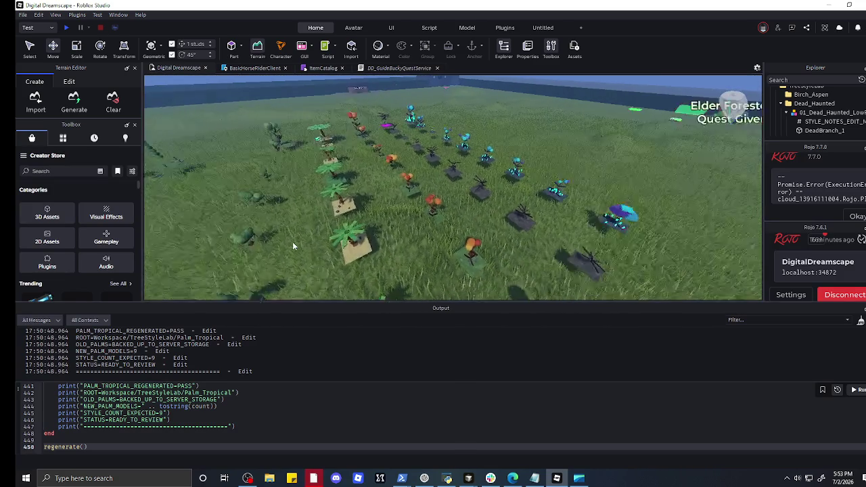
{"action": "key", "text": "w"}
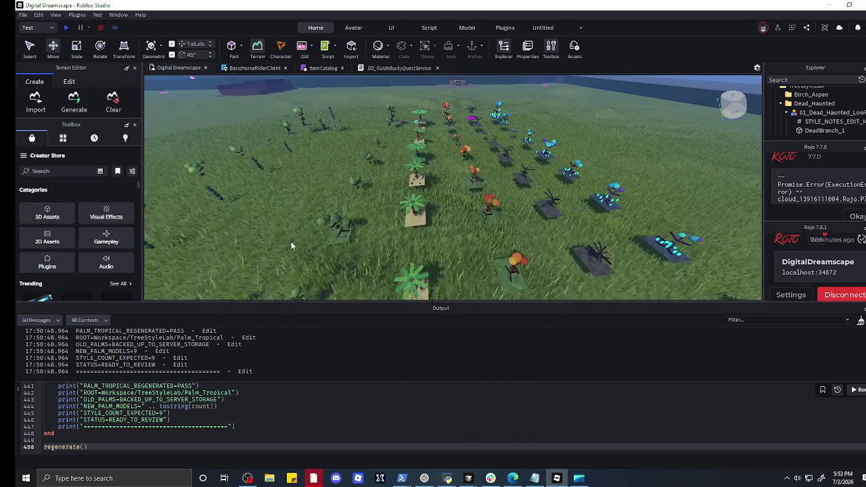
{"action": "key", "text": "s"}
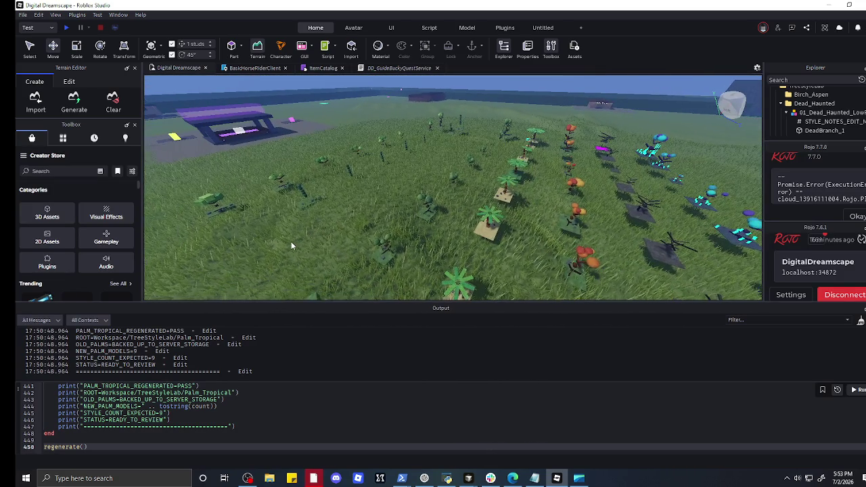
{"action": "key", "text": "s"}
{"action": "key", "text": "w"}
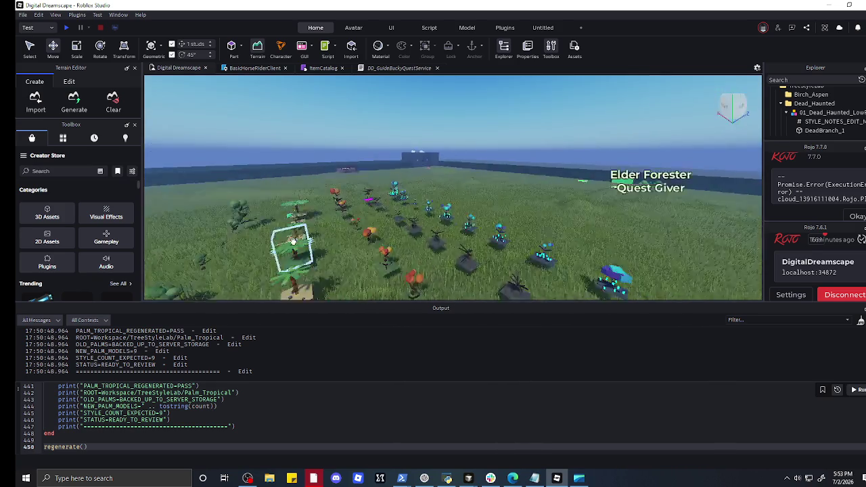
{"action": "key", "text": "s"}
{"action": "key", "text": "w"}
{"action": "key", "text": "a"}
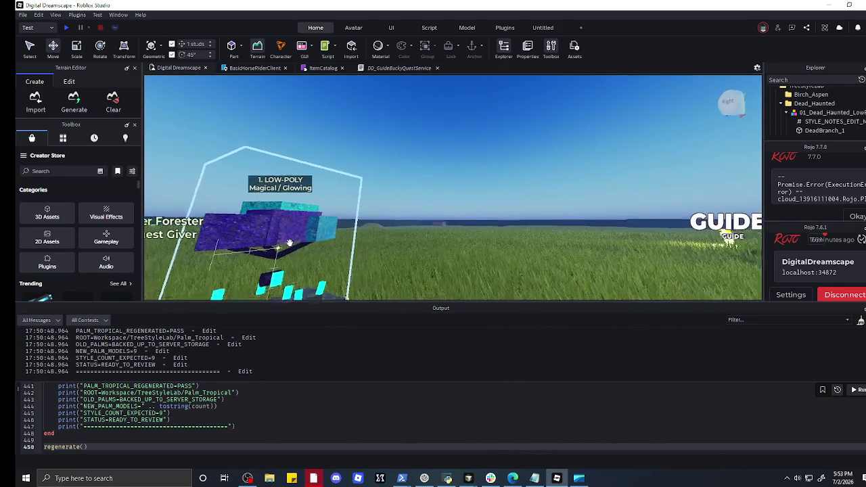
{"action": "key", "text": "s"}
{"action": "key", "text": "a"}
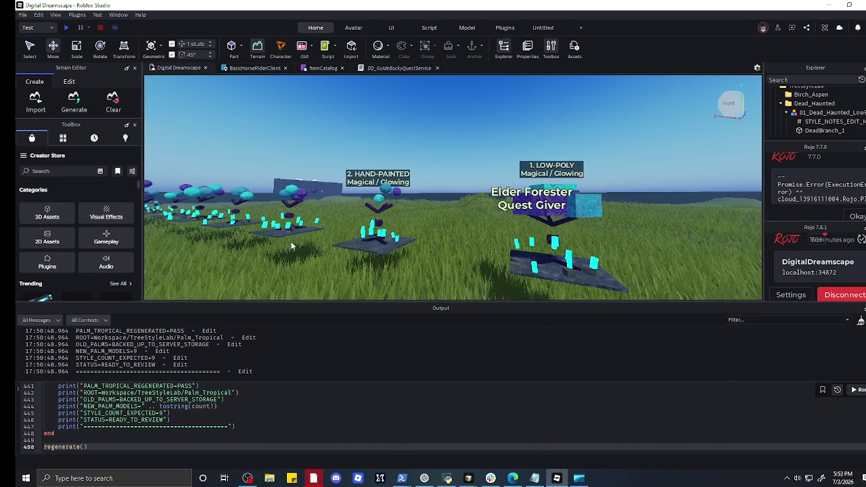
{"action": "key", "text": "a"}
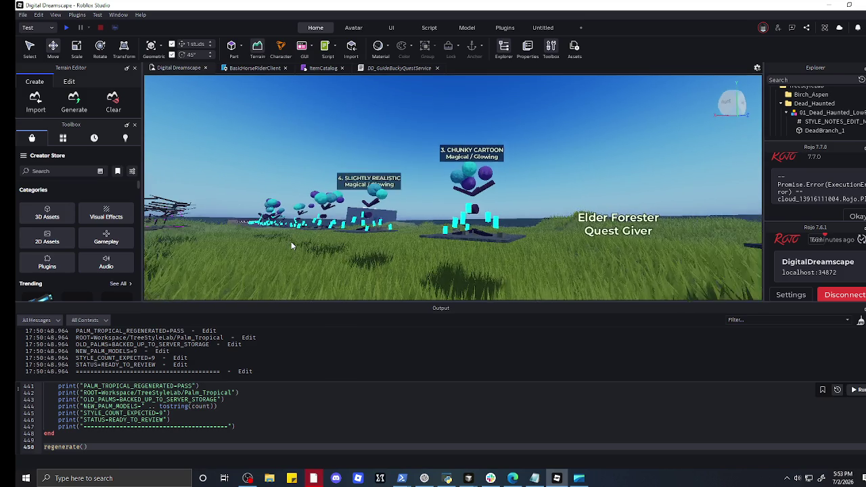
{"action": "key", "text": "s"}
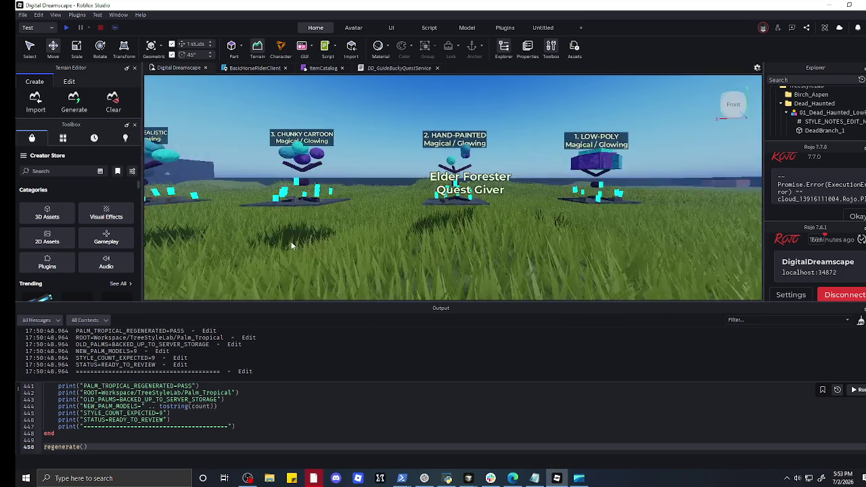
{"action": "key", "text": "w"}
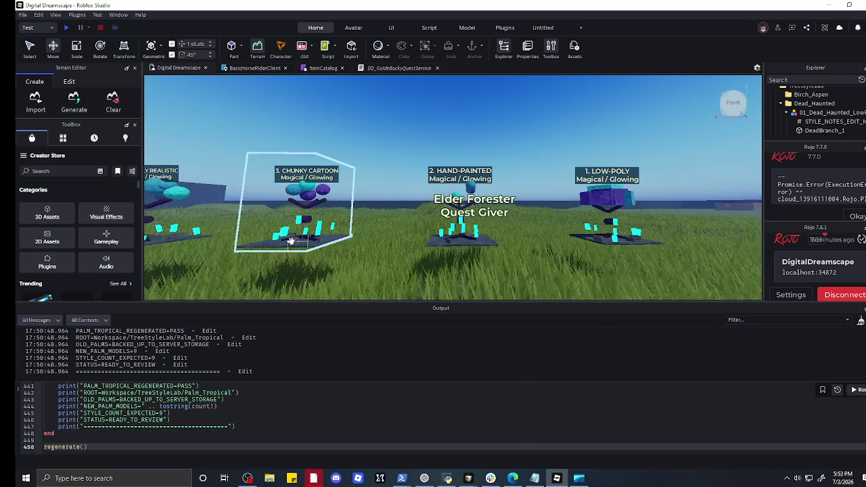
{"action": "key", "text": "s"}
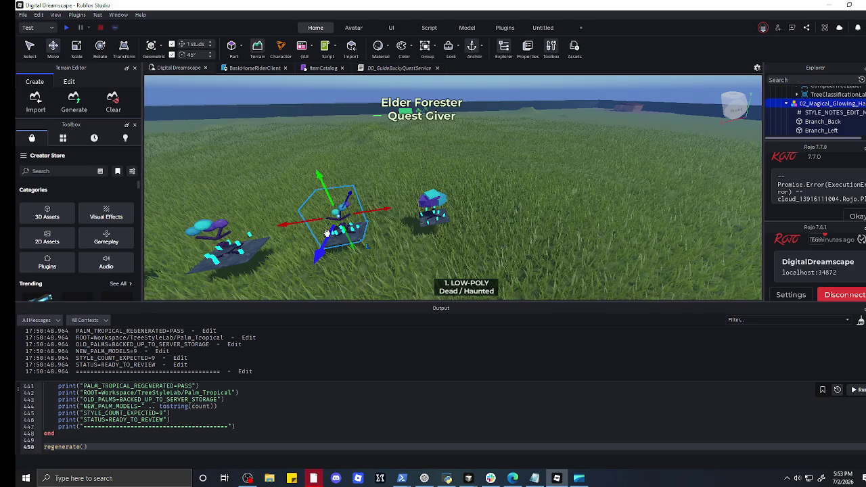
- Inspect the Chunky Cartoon, Slightly Realistic, Dense, Sparse, Sapling and Old Gnarled magical trees
{"action": "key", "text": "w"}
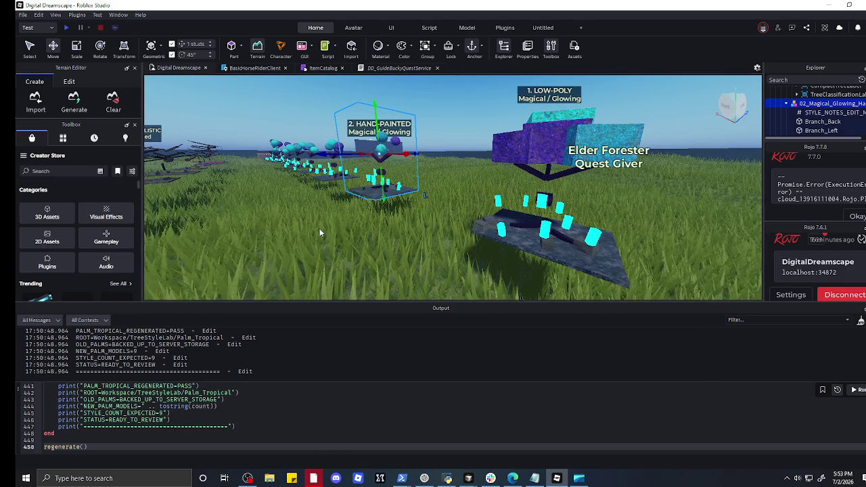
{"action": "key", "text": "Delete"}
{"action": "left_click", "coordinate": [306, 205]}
{"action": "key", "text": "f"}
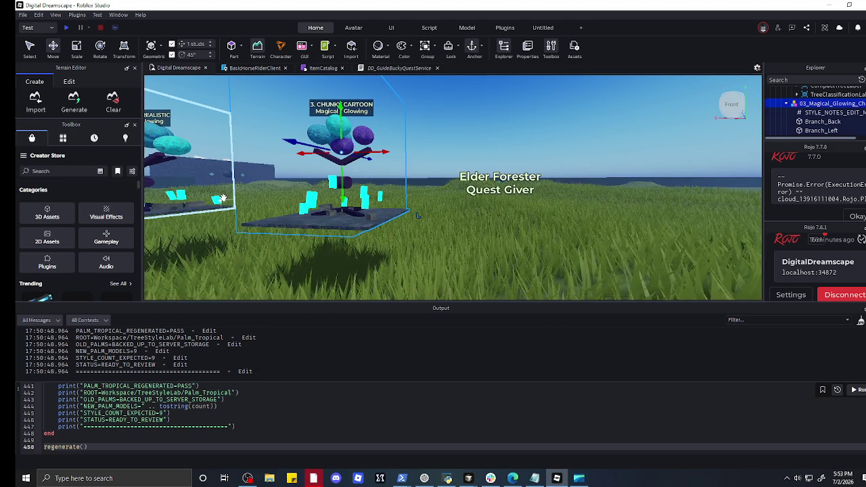
{"action": "scroll", "coordinate": [407, 233], "scroll_direction": "down", "scroll_amount": 5}
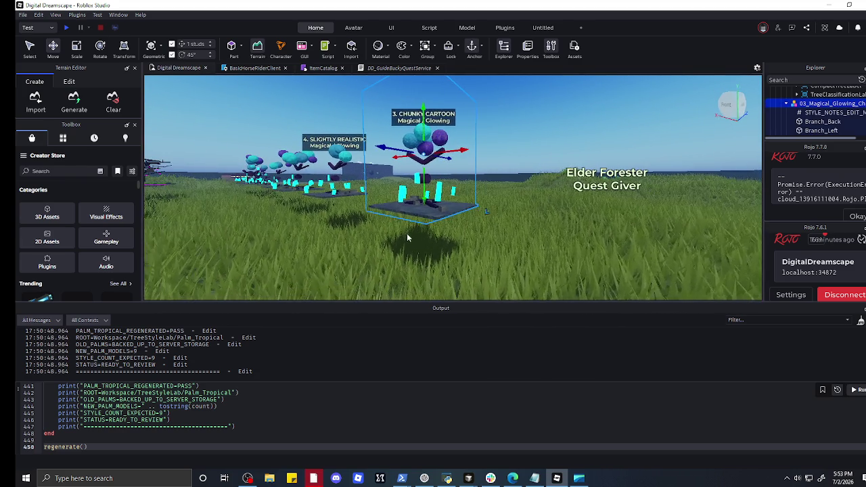
{"action": "left_click", "coordinate": [317, 174]}
{"action": "key", "text": "f"}
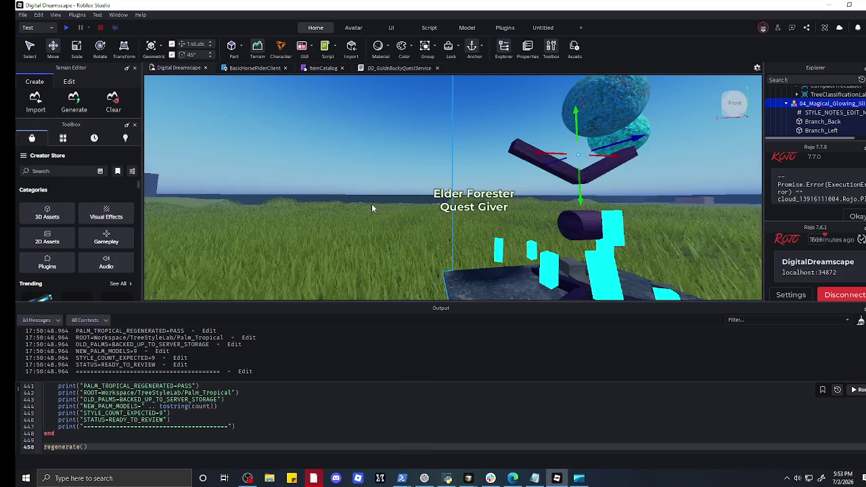
{"action": "left_click", "coordinate": [372, 204]}
{"action": "key", "text": "f"}
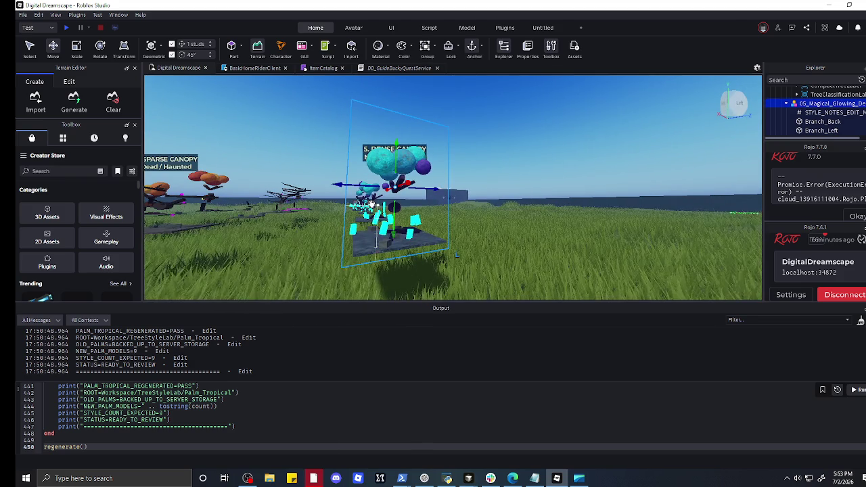
{"action": "left_click", "coordinate": [349, 211]}
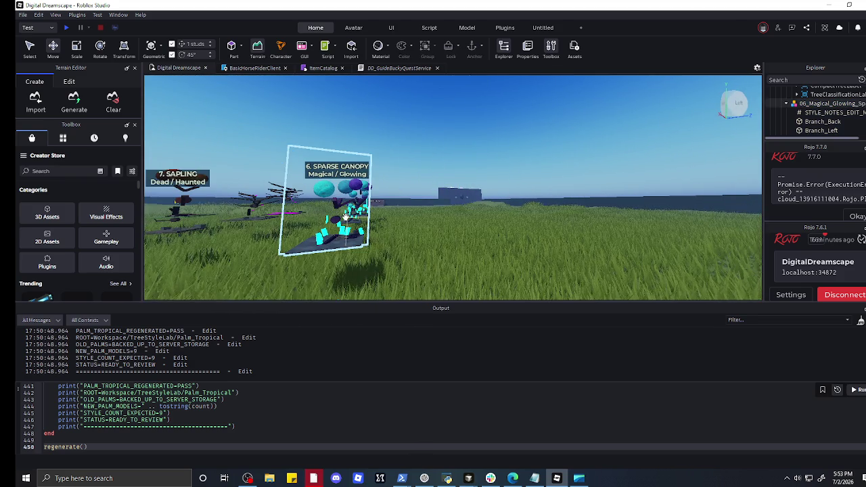
{"action": "left_click", "coordinate": [361, 203]}
{"action": "key", "text": "f"}
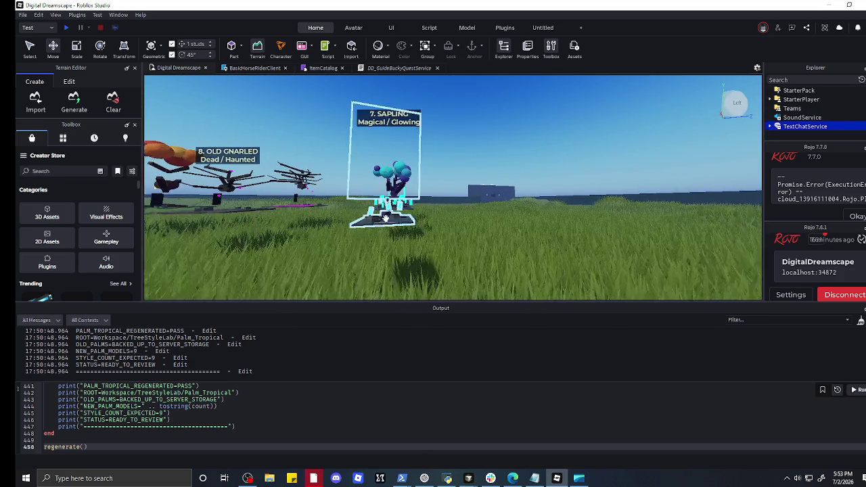
{"action": "left_click", "coordinate": [411, 249]}
- Find the Heroic Quest magical tree and drag it out across the field
{"action": "scroll", "coordinate": [410, 248], "scroll_direction": "up", "scroll_amount": 5}
{"action": "scroll", "coordinate": [402, 241], "scroll_direction": "down", "scroll_amount": 4}
{"action": "scroll", "coordinate": [395, 221], "scroll_direction": "up", "scroll_amount": 3}
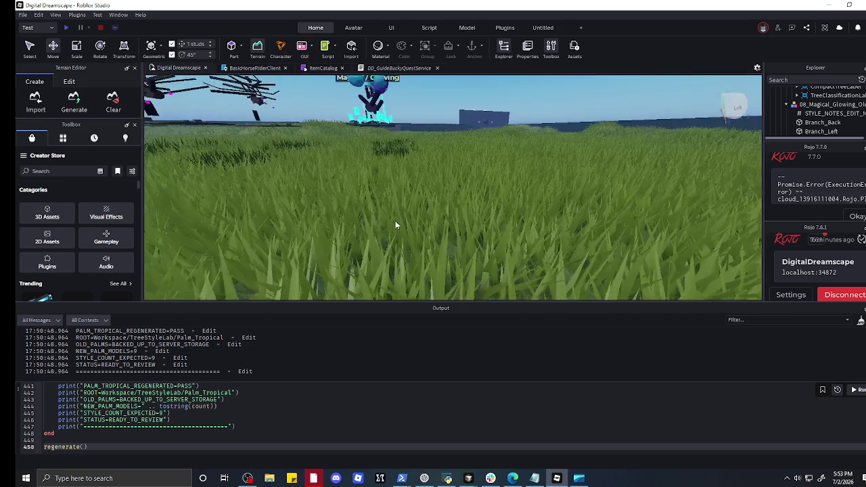
{"action": "scroll", "coordinate": [396, 220], "scroll_direction": "down", "scroll_amount": 5}
{"action": "scroll", "coordinate": [395, 221], "scroll_direction": "up", "scroll_amount": 4}
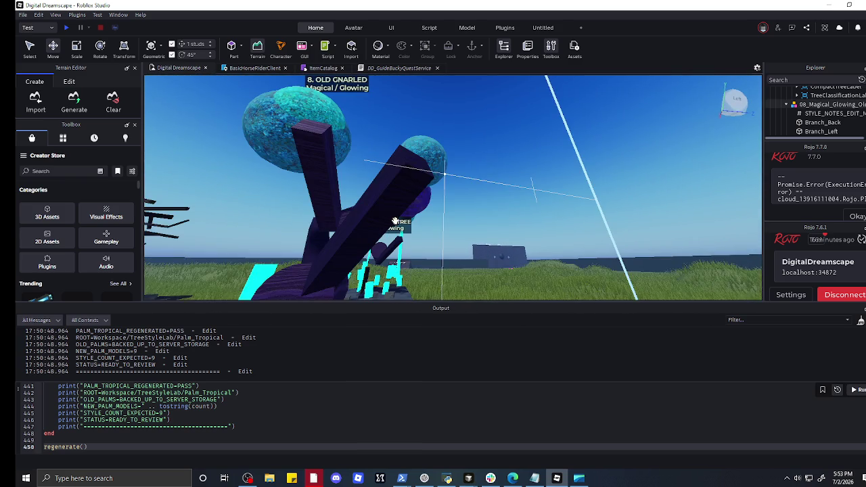
{"action": "scroll", "coordinate": [369, 249], "scroll_direction": "down", "scroll_amount": 8}
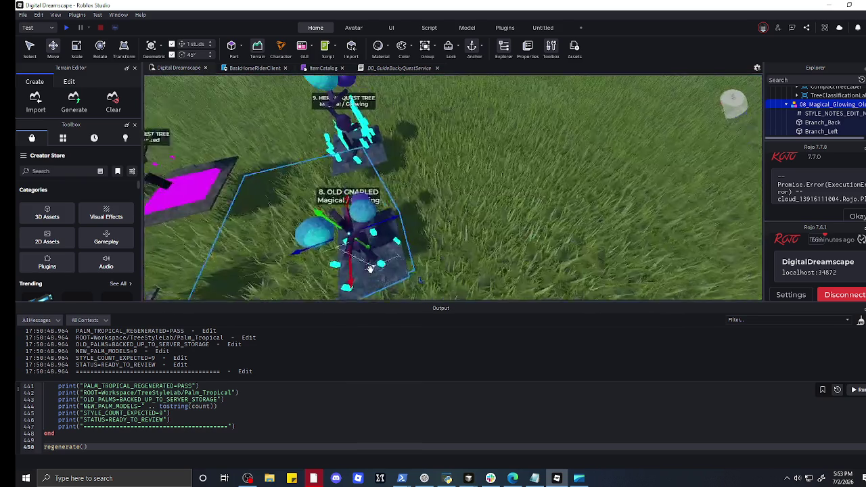
{"action": "scroll", "coordinate": [370, 274], "scroll_direction": "up", "scroll_amount": 2}
{"action": "scroll", "coordinate": [370, 271], "scroll_direction": "down", "scroll_amount": 5}
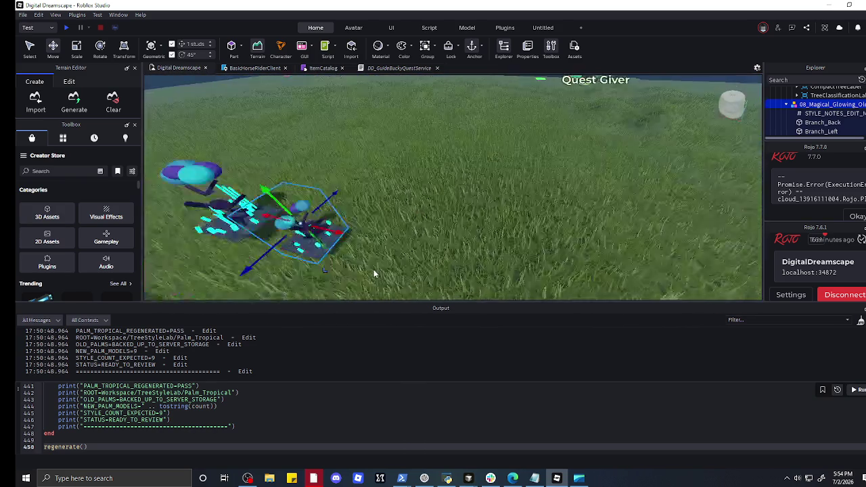
{"action": "scroll", "coordinate": [370, 270], "scroll_direction": "down", "scroll_amount": 6}
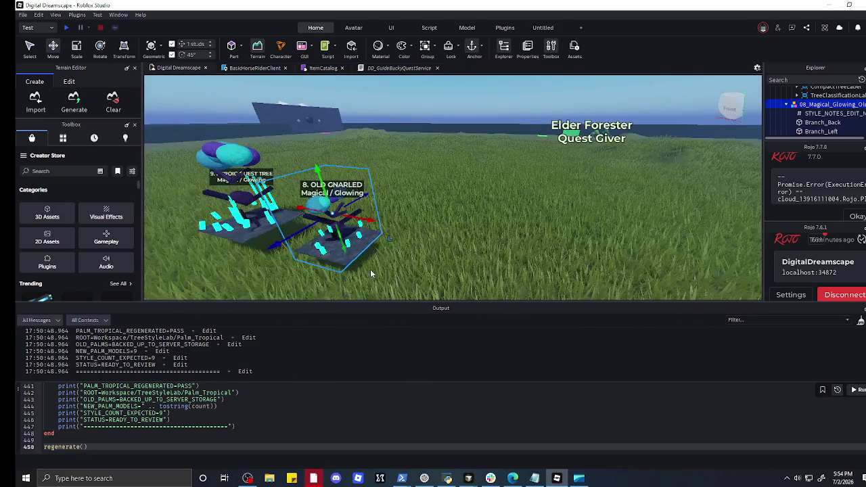
{"action": "scroll", "coordinate": [278, 257], "scroll_direction": "up", "scroll_amount": 5}
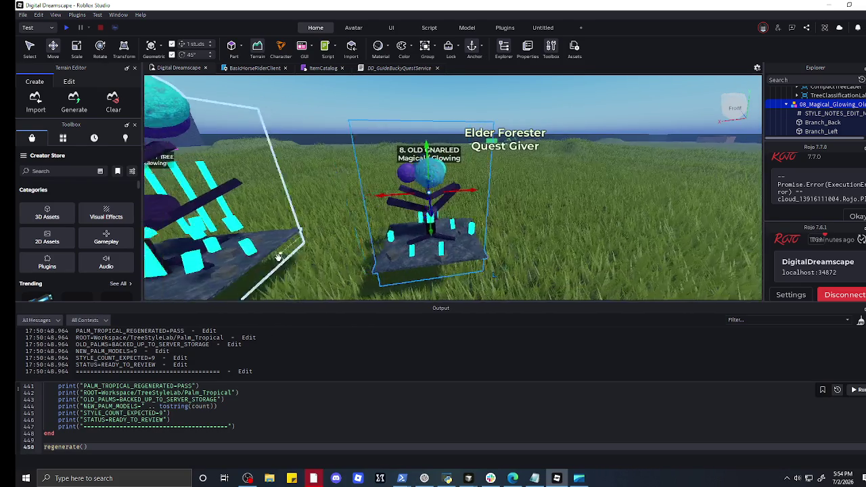
{"action": "key", "text": "a"}
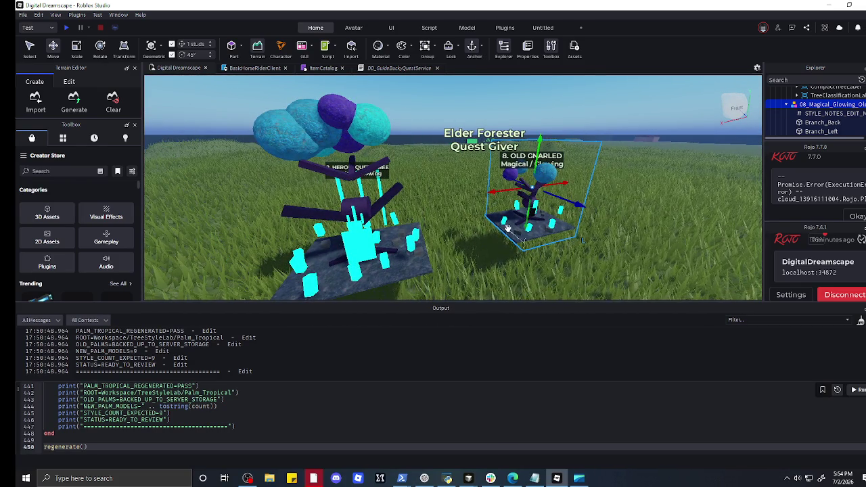
{"action": "scroll", "coordinate": [381, 232], "scroll_direction": "down", "scroll_amount": 2}
{"action": "key", "text": "a"}
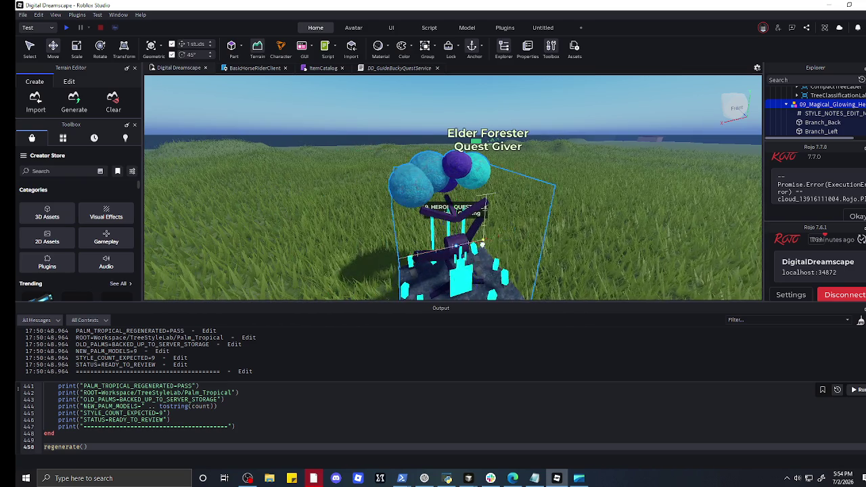
{"action": "left_click_drag", "start_coordinate": [481, 243], "coordinate": [545, 237]}
{"action": "mouse_move", "coordinate": [636, 223]}
{"action": "left_mouse_down"}
{"action": "mouse_move", "coordinate": [650, 284]}
{"action": "mouse_move", "coordinate": [580, 271]}
{"action": "mouse_move", "coordinate": [548, 157]}
{"action": "mouse_move", "coordinate": [532, 155]}
{"action": "left_mouse_up"}
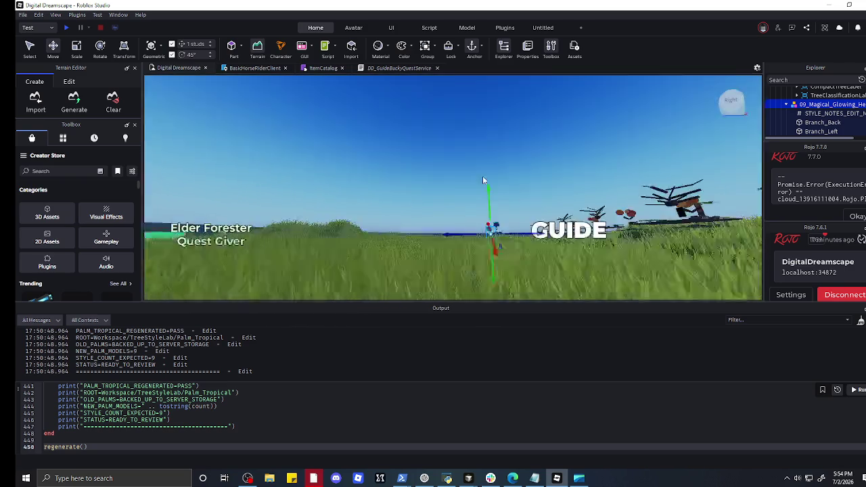
{"action": "key", "text": "f"}
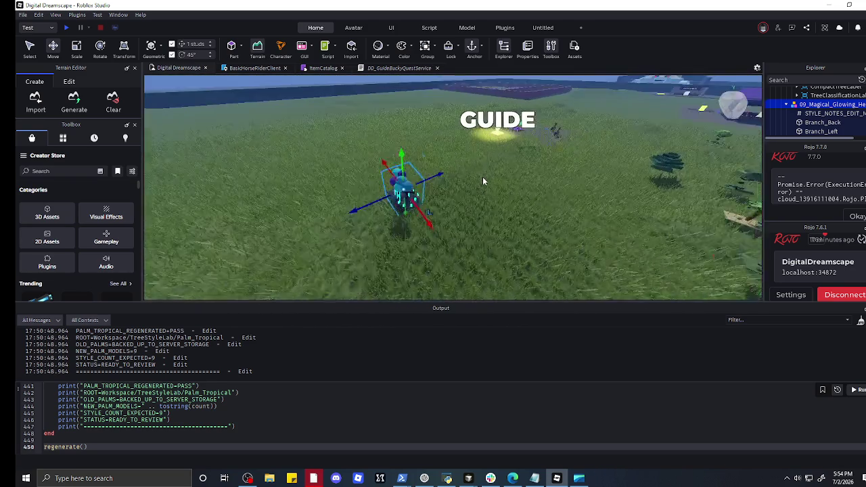
- Bring the Heroic Quest tree back and drop it on open grass near the tree rows
{"action": "left_click_drag", "start_coordinate": [483, 177], "coordinate": [432, 230]}
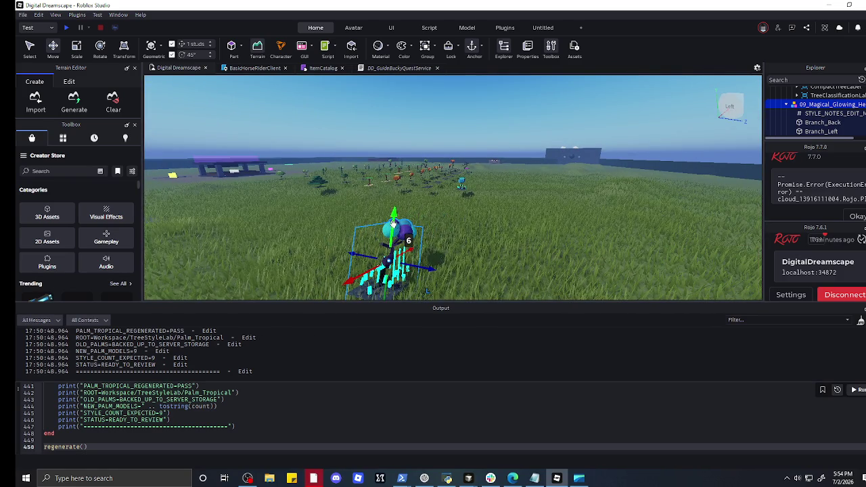
{"action": "left_click_drag", "start_coordinate": [406, 230], "coordinate": [482, 259]}
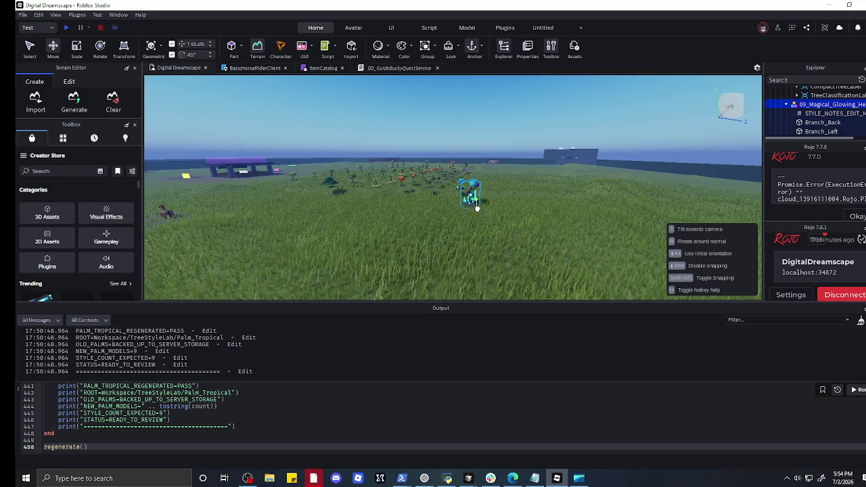
{"action": "scroll", "coordinate": [433, 218], "scroll_direction": "up", "scroll_amount": 5}
{"action": "scroll", "coordinate": [440, 204], "scroll_direction": "down", "scroll_amount": 5}
{"action": "scroll", "coordinate": [479, 199], "scroll_direction": "up", "scroll_amount": 5}
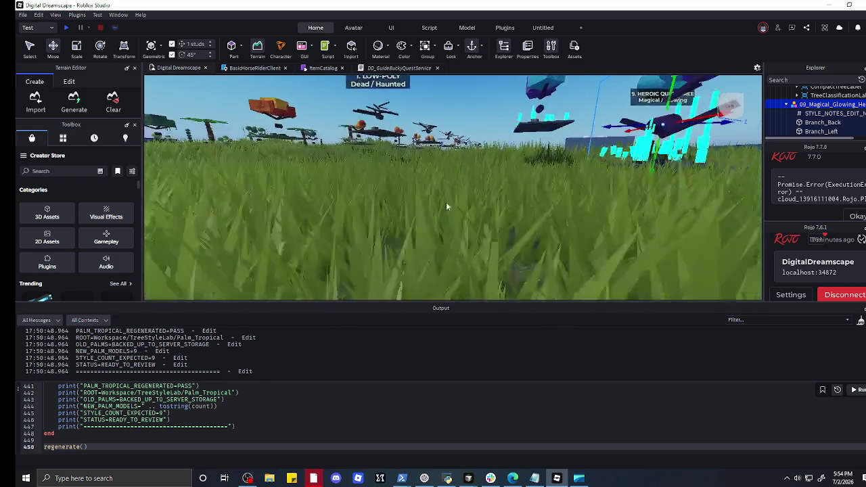
{"action": "scroll", "coordinate": [504, 183], "scroll_direction": "up", "scroll_amount": 5}
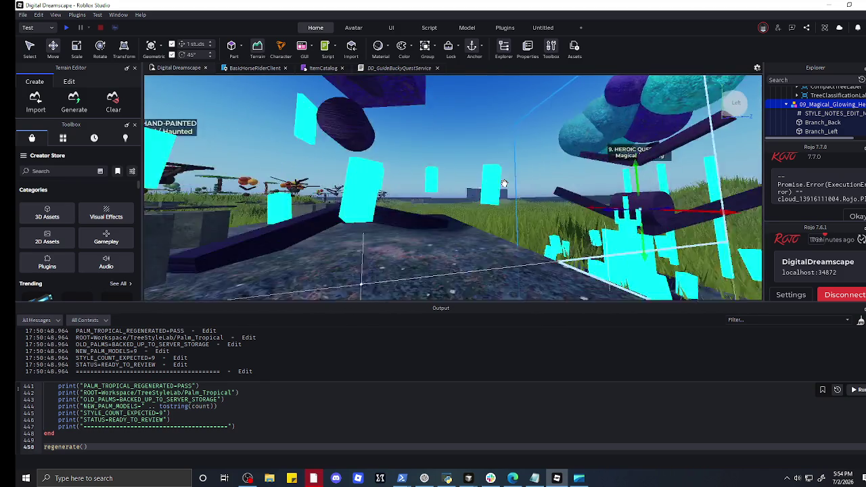
{"action": "key", "text": "f"}
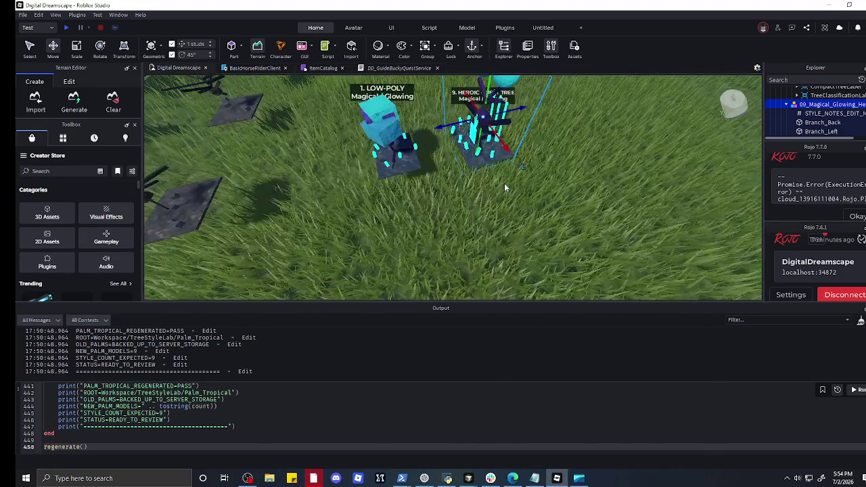
{"action": "scroll", "coordinate": [505, 183], "scroll_direction": "down", "scroll_amount": 5}
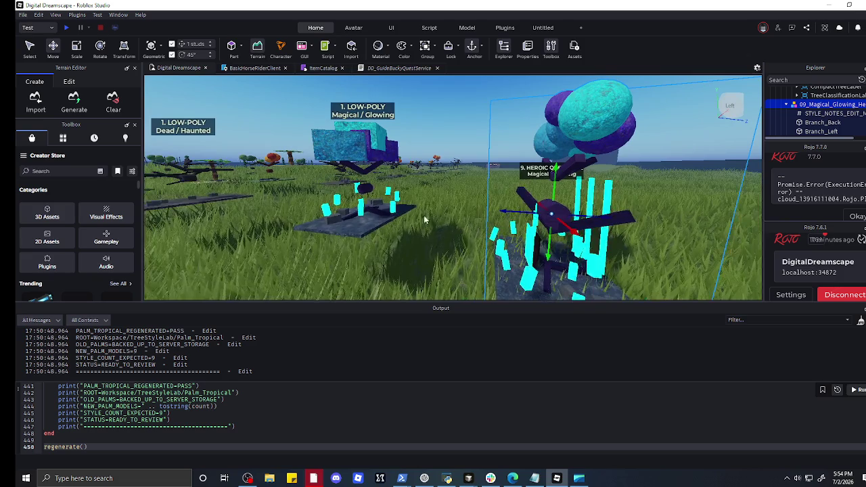
- Place the Low-Poly Magical/Glowing tree right beside the Heroic Quest tree
{"action": "mouse_move", "coordinate": [350, 203]}
{"action": "left_mouse_down"}
{"action": "mouse_move", "coordinate": [369, 250]}
{"action": "mouse_move", "coordinate": [429, 313]}
{"action": "left_mouse_up"}
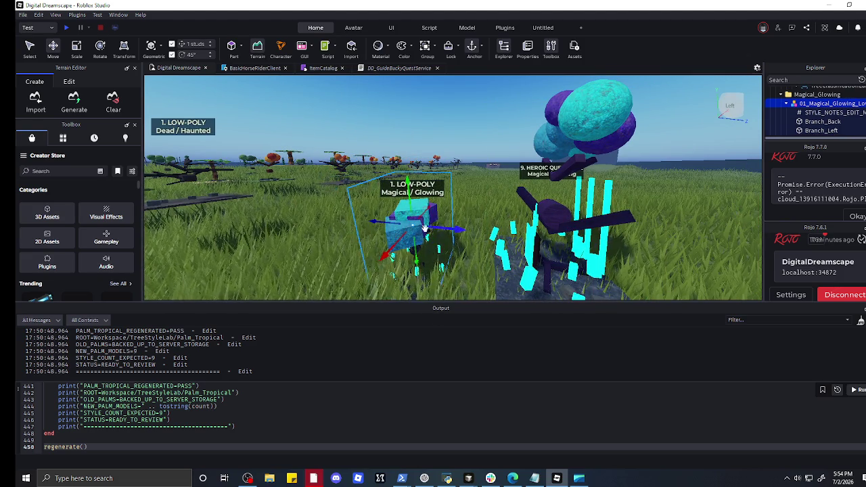
{"action": "left_click_drag", "start_coordinate": [417, 248], "coordinate": [416, 231]}
{"action": "scroll", "coordinate": [419, 228], "scroll_direction": "down", "scroll_amount": 5}
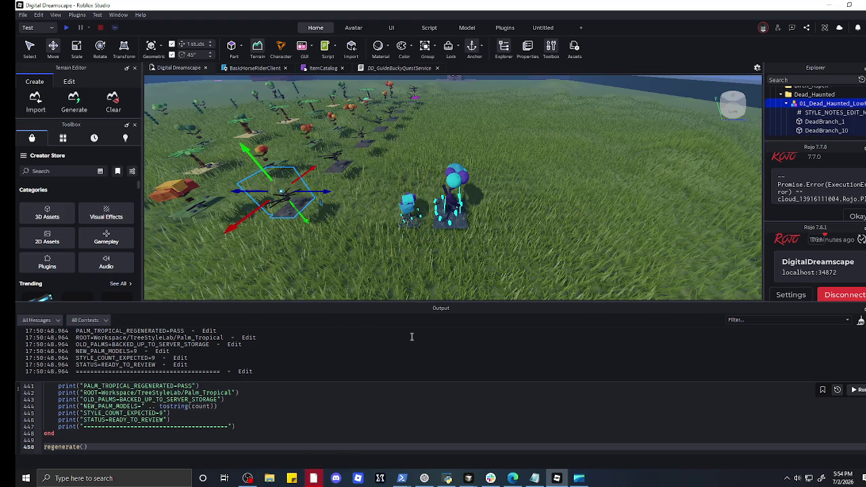
{"action": "key", "text": "f"}
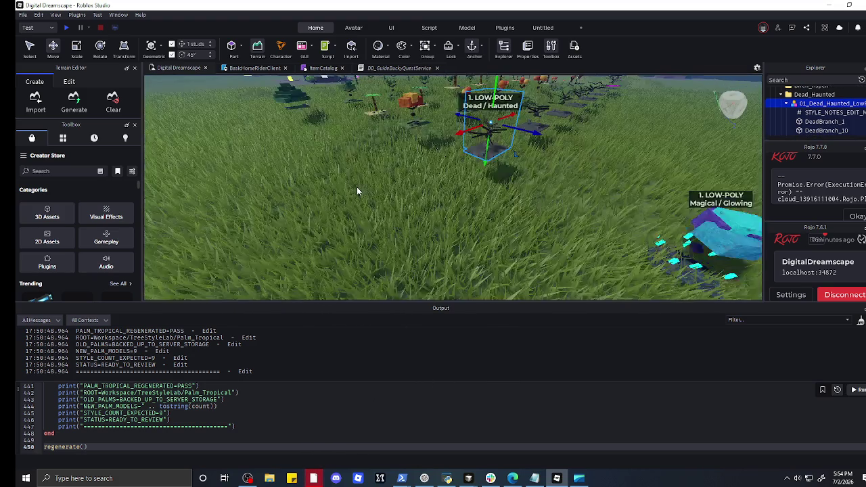
{"action": "key", "text": "a"}
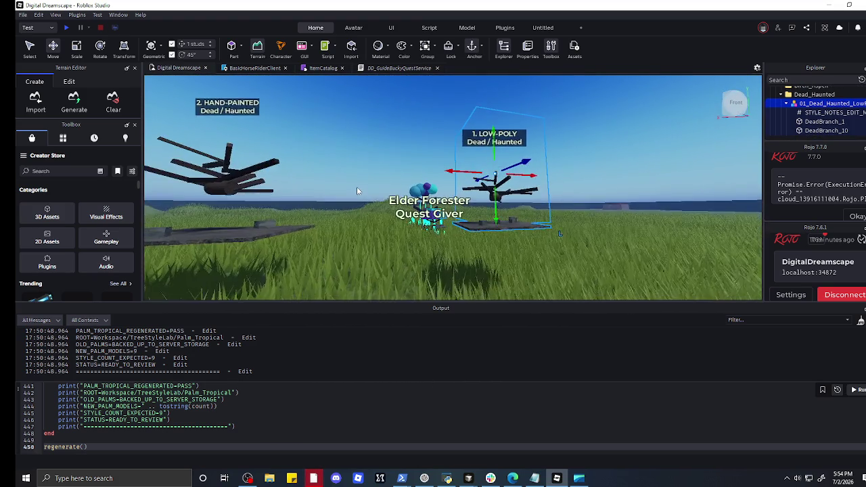
{"action": "key", "text": "a"}
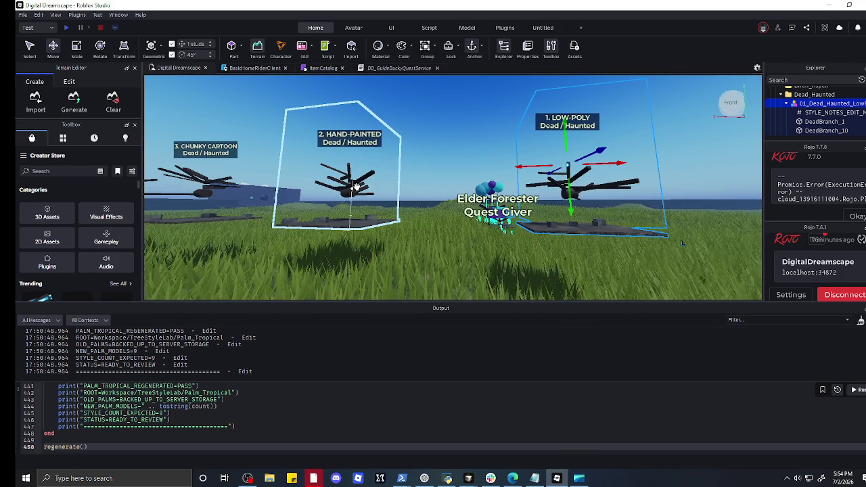
{"action": "key", "text": "a"}
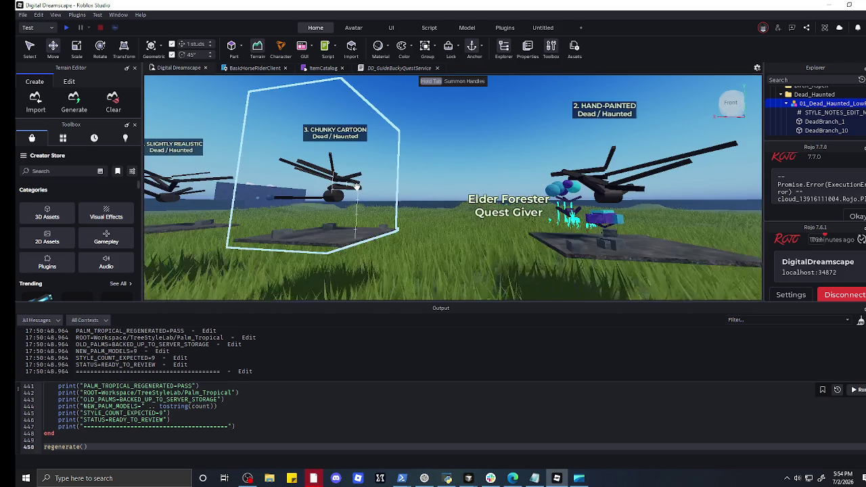
{"action": "key", "text": "a"}
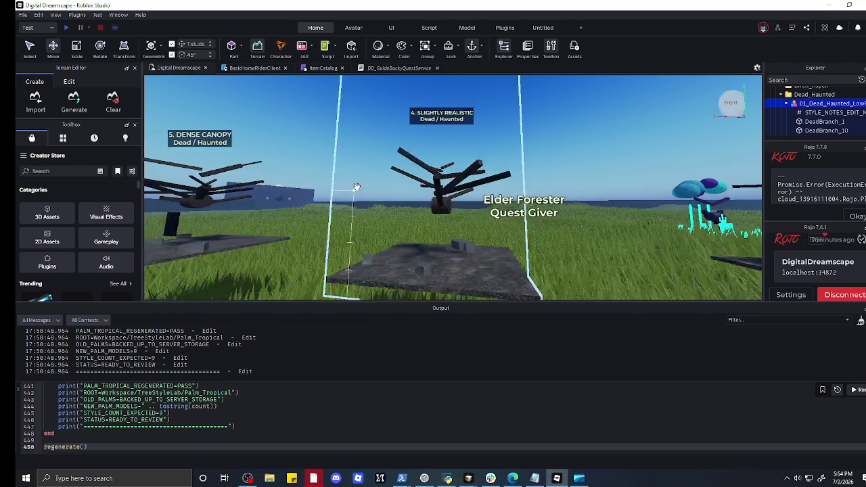
{"action": "key", "text": "a"}
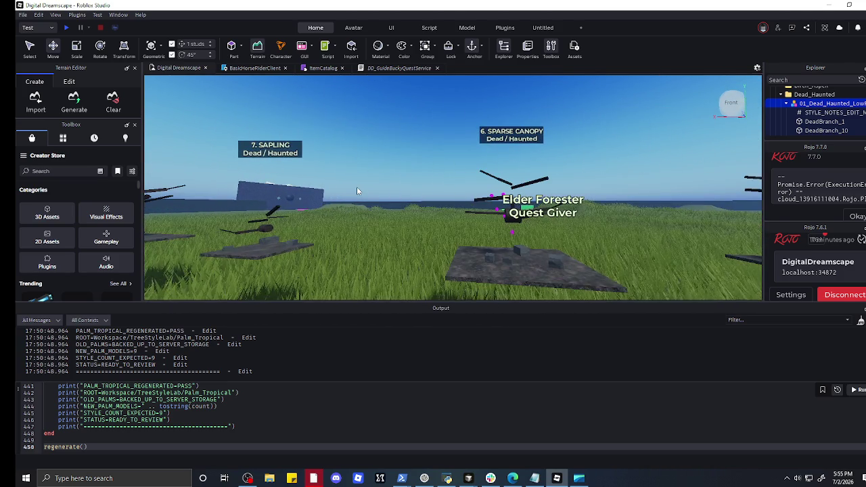
{"action": "key", "text": "a"}
{"action": "key", "text": "a"}
{"action": "key", "text": "d"}
{"action": "key", "text": "d"}
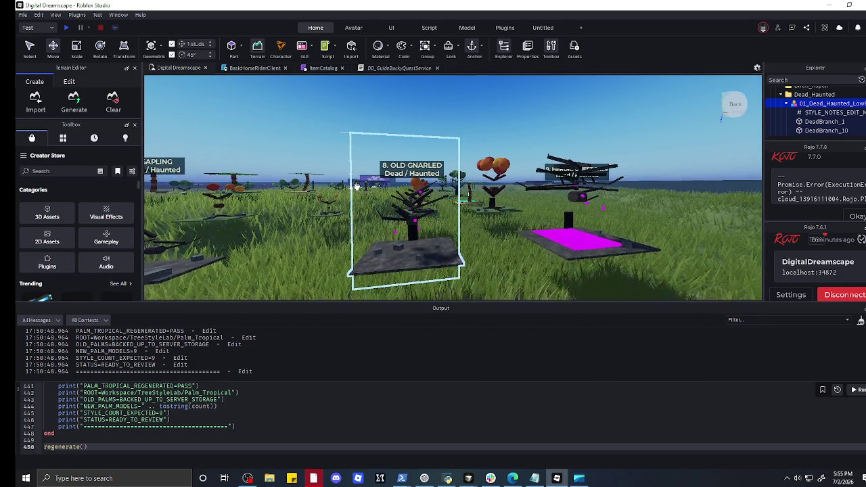
{"action": "key", "text": "a"}
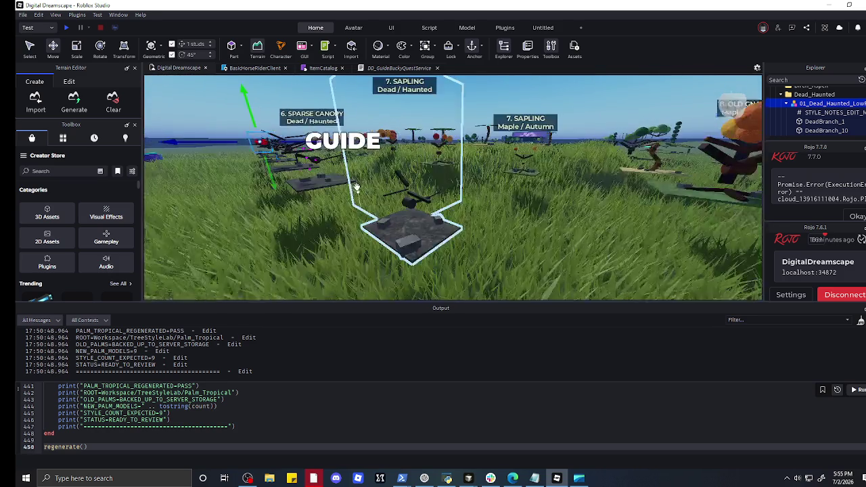
{"action": "key", "text": "a"}
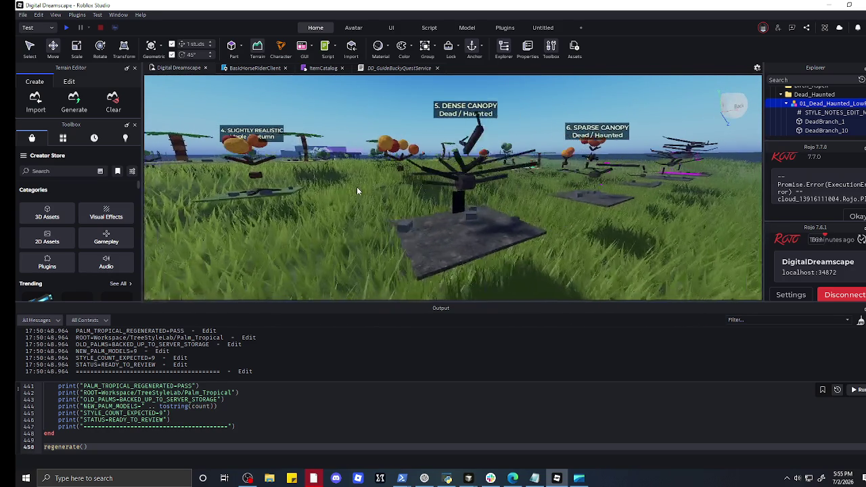
{"action": "key", "text": "s"}
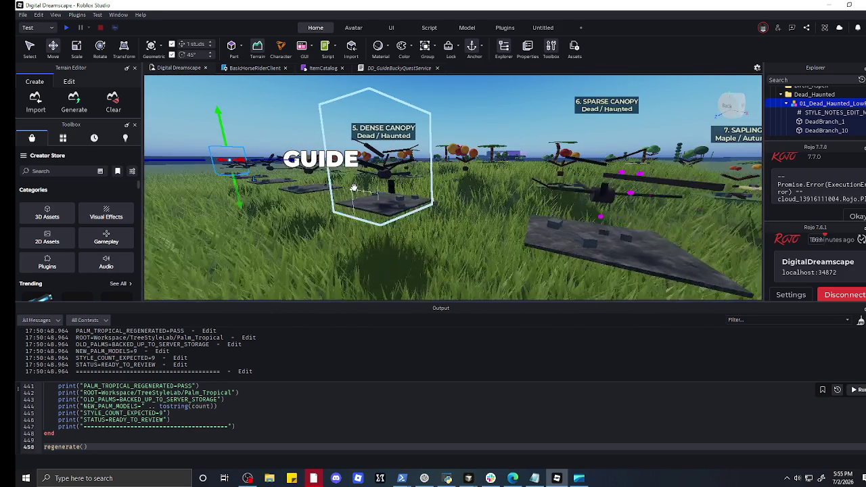
{"action": "key", "text": "a"}
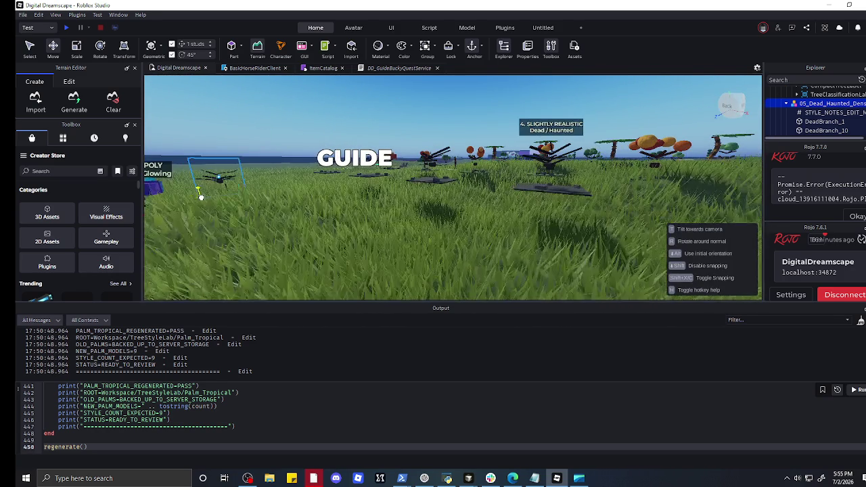
{"action": "key", "text": "a"}
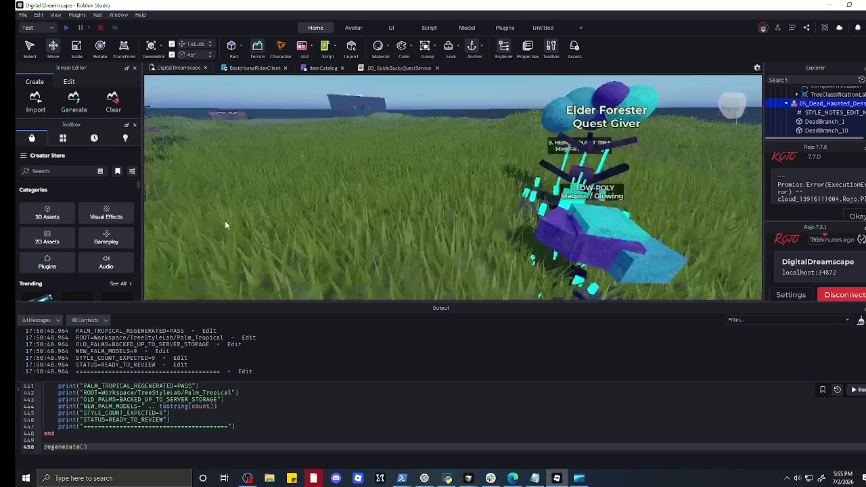
{"action": "key", "text": "d"}
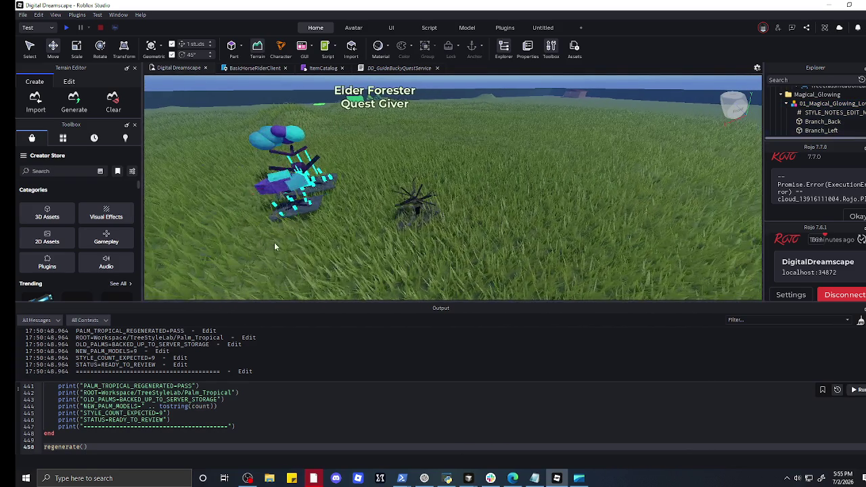
{"action": "key", "text": "a"}
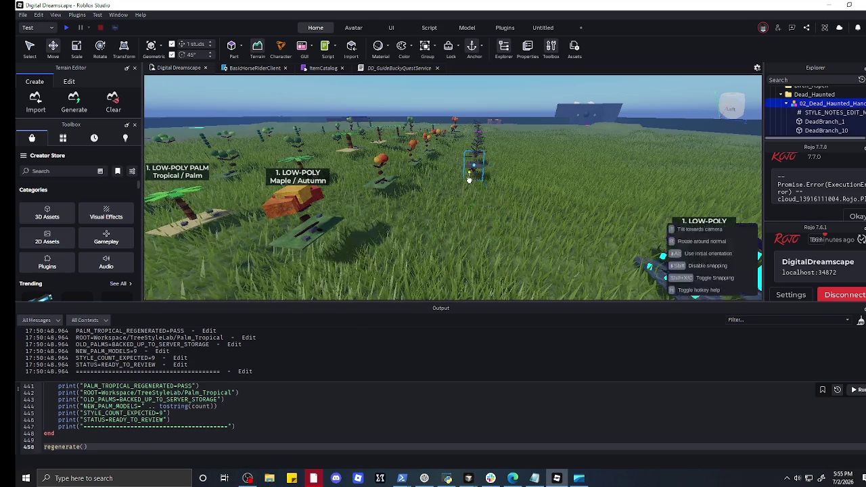
{"action": "left_click", "coordinate": [491, 154]}
{"action": "key", "text": "s"}
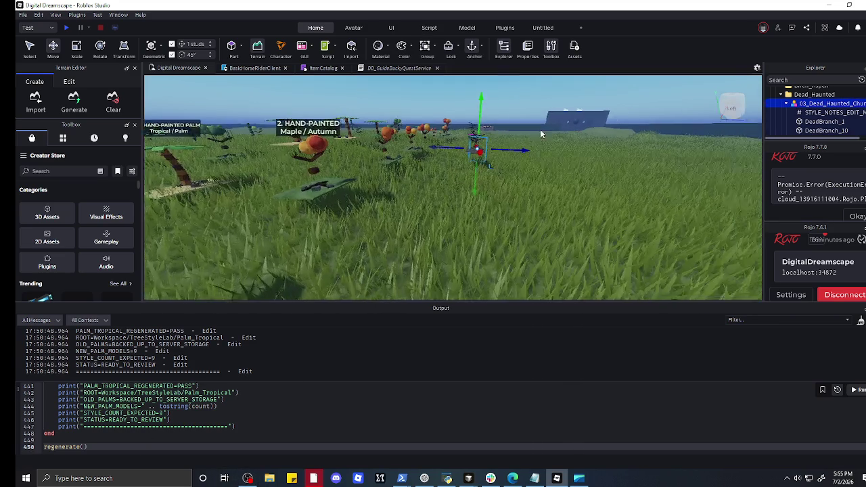
{"action": "key", "text": "a"}
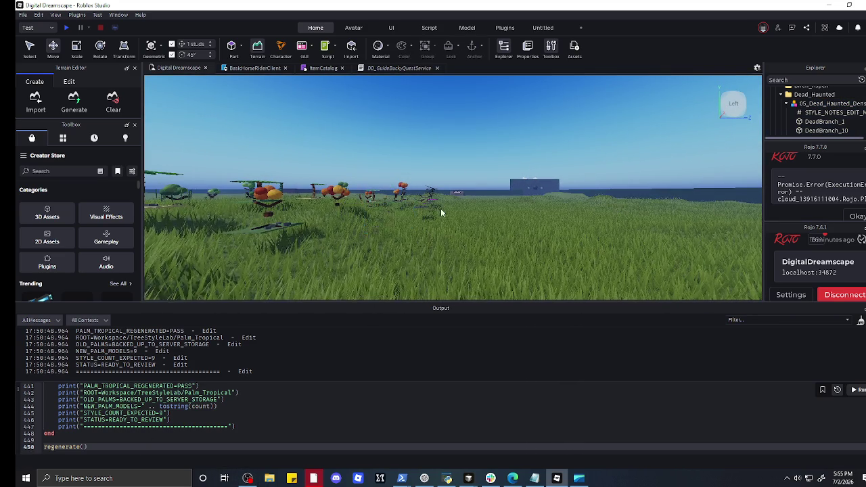
{"action": "key", "text": "w"}
{"action": "key", "text": "w"}
{"action": "key", "text": "s"}
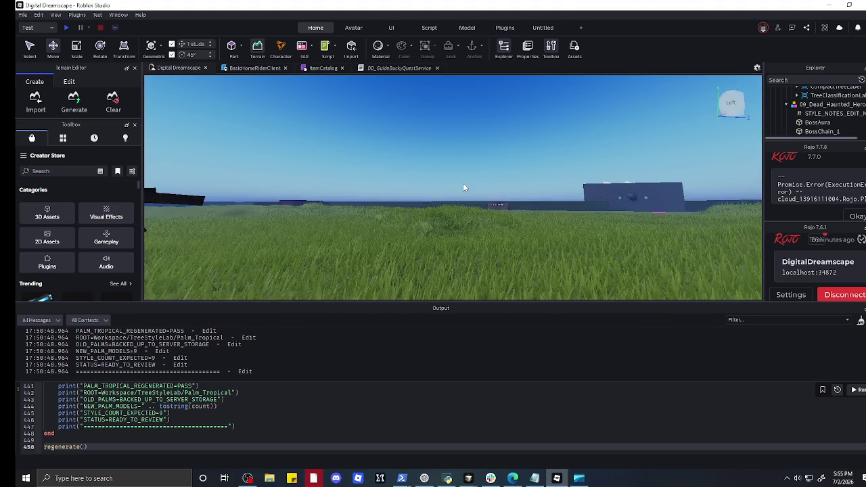
{"action": "left_click", "coordinate": [463, 184]}
{"action": "scroll", "coordinate": [508, 186], "scroll_direction": "up", "scroll_amount": 5}
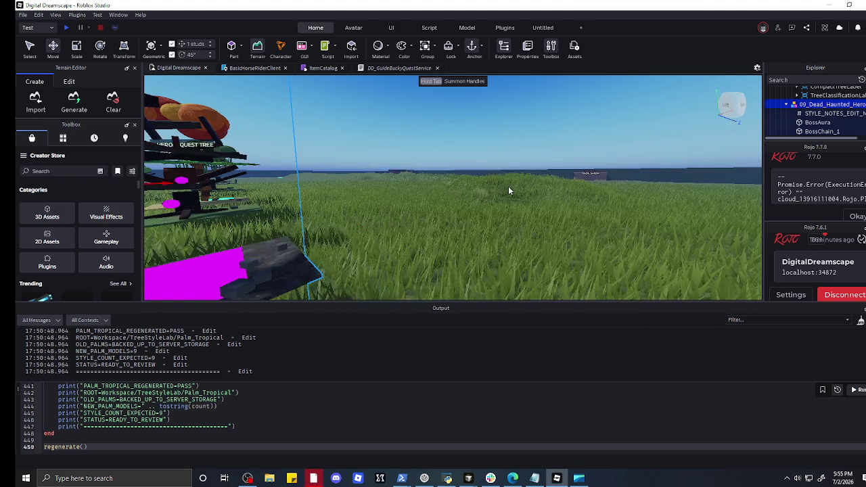
{"action": "scroll", "coordinate": [501, 187], "scroll_direction": "down", "scroll_amount": 3}
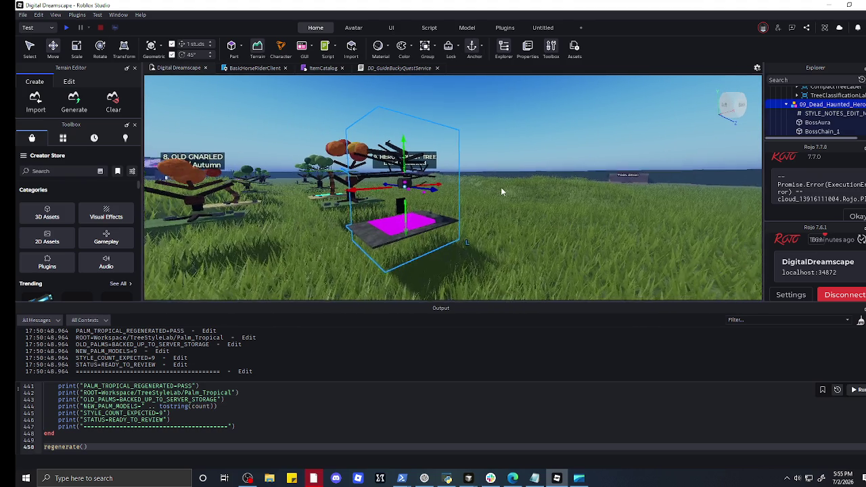
{"action": "key", "text": "f"}
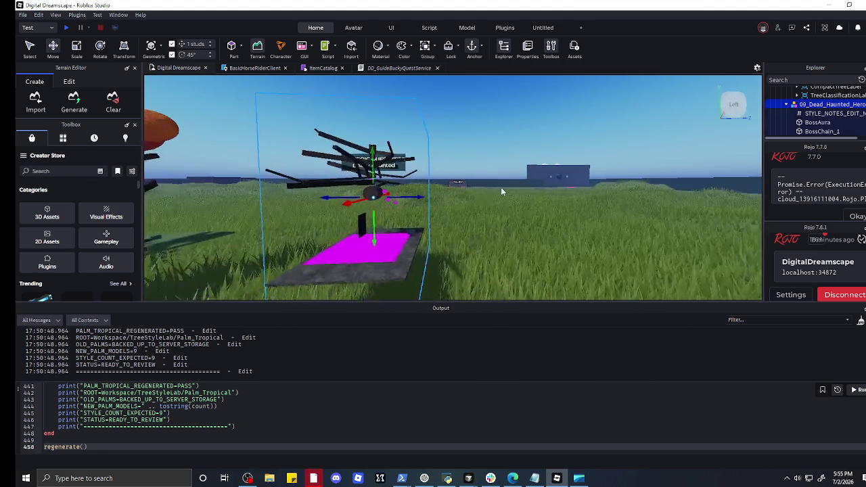
{"action": "left_click", "coordinate": [519, 224]}
{"action": "scroll", "coordinate": [521, 206], "scroll_direction": "down", "scroll_amount": 8}
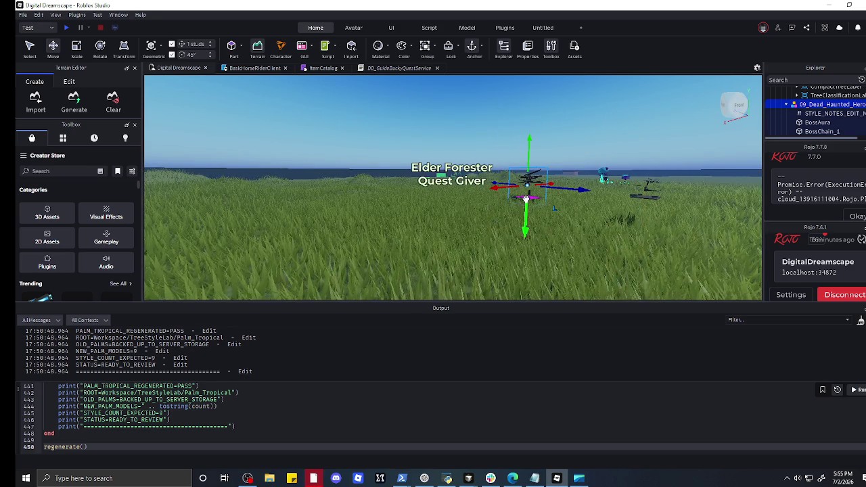
{"action": "left_click_drag", "start_coordinate": [525, 201], "coordinate": [526, 199]}
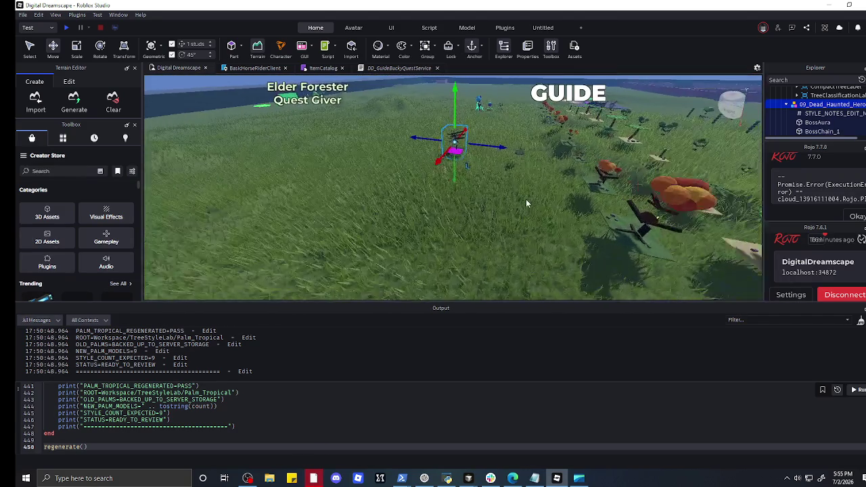
{"action": "left_click", "coordinate": [521, 170]}
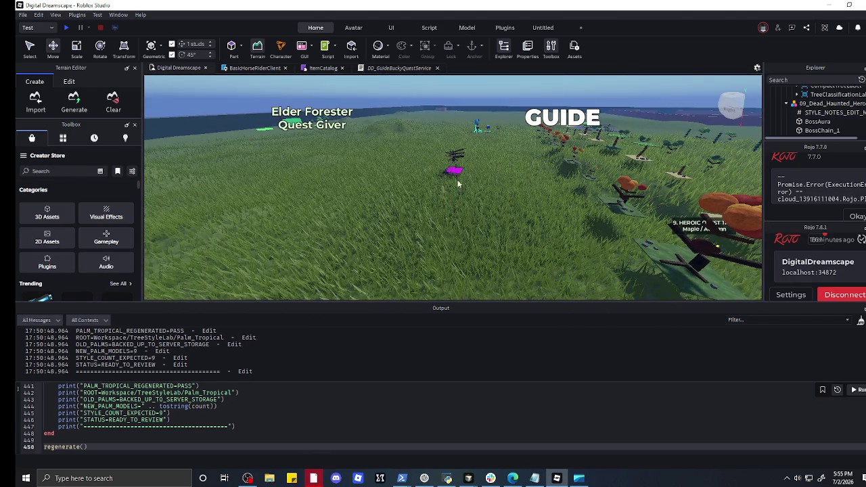
{"action": "scroll", "coordinate": [493, 181], "scroll_direction": "up", "scroll_amount": 10}
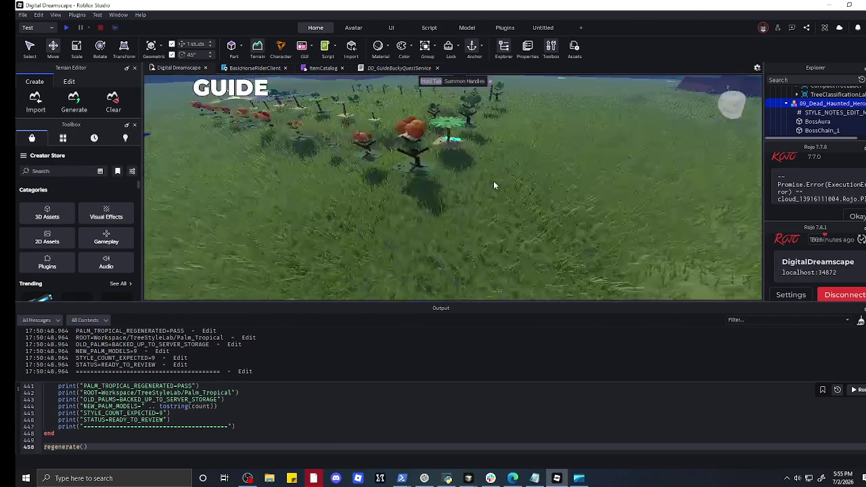
{"action": "left_click_drag", "start_coordinate": [494, 181], "coordinate": [494, 180]}
{"action": "left_click_drag", "start_coordinate": [475, 211], "coordinate": [563, 217]}
{"action": "key", "text": "Delete"}
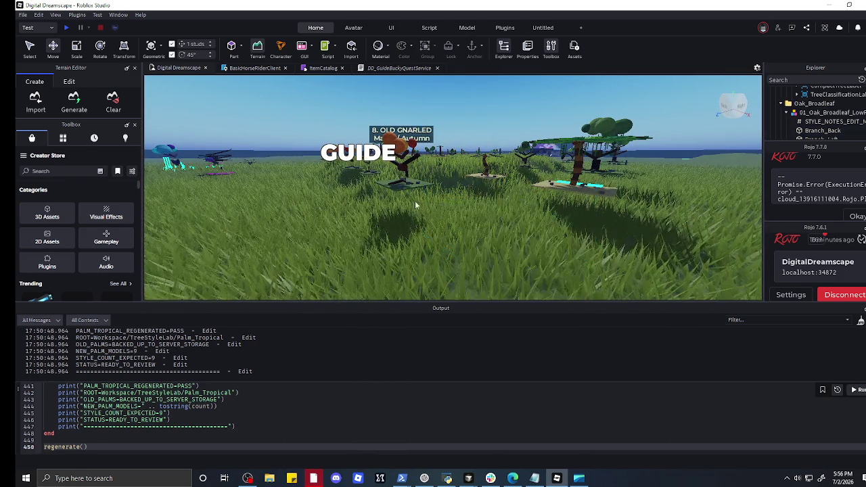
- Inspect the Low-Poly, Hand-Painted and Slightly Realistic maple trees, then clear the selection
{"action": "left_click_drag", "start_coordinate": [356, 227], "coordinate": [356, 228]}
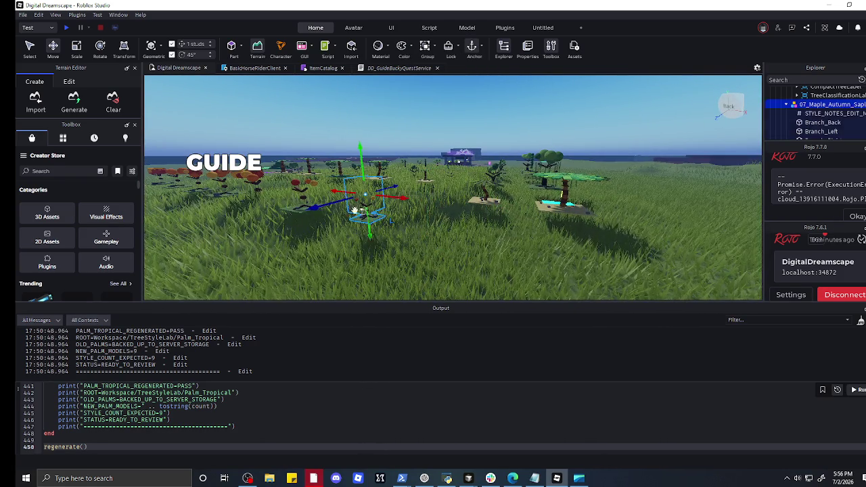
{"action": "scroll", "coordinate": [217, 199], "scroll_direction": "up", "scroll_amount": 10}
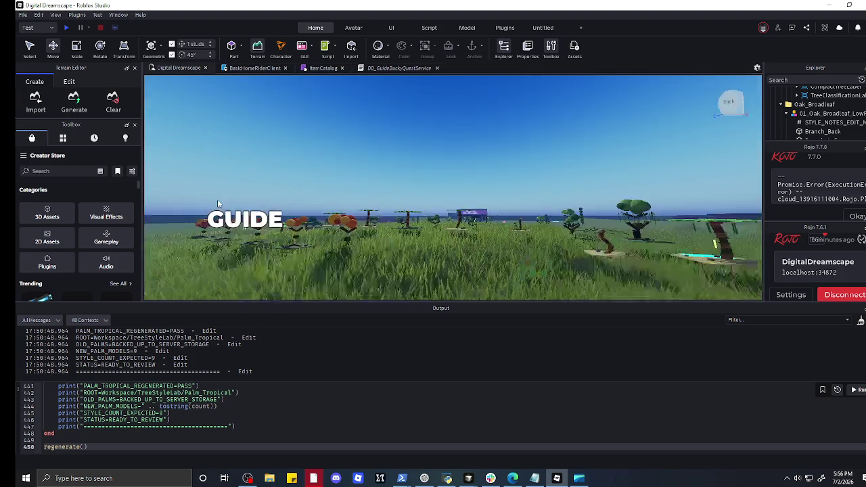
{"action": "left_click_drag", "start_coordinate": [218, 199], "coordinate": [224, 219]}
{"action": "left_click", "coordinate": [456, 156]}
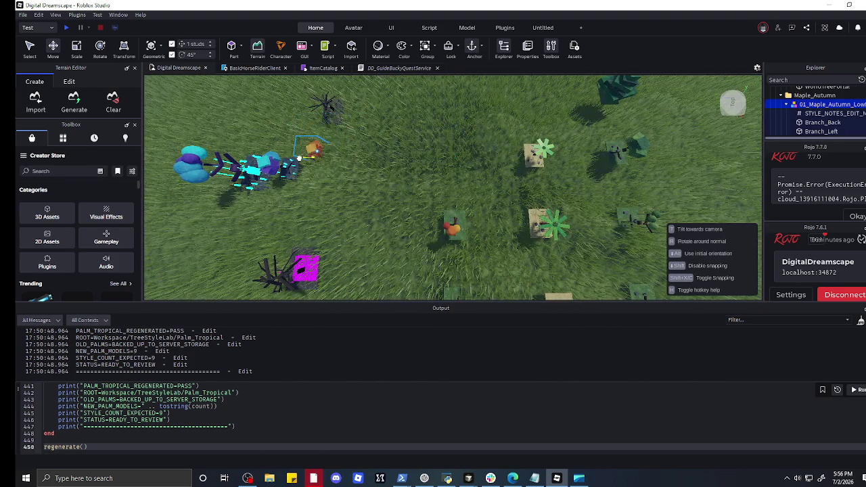
{"action": "left_click_drag", "start_coordinate": [398, 199], "coordinate": [398, 199]}
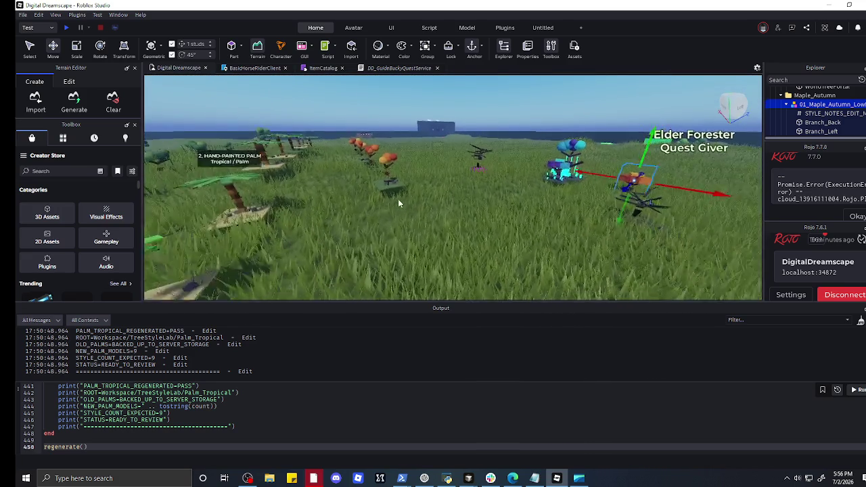
{"action": "left_click", "coordinate": [398, 199]}
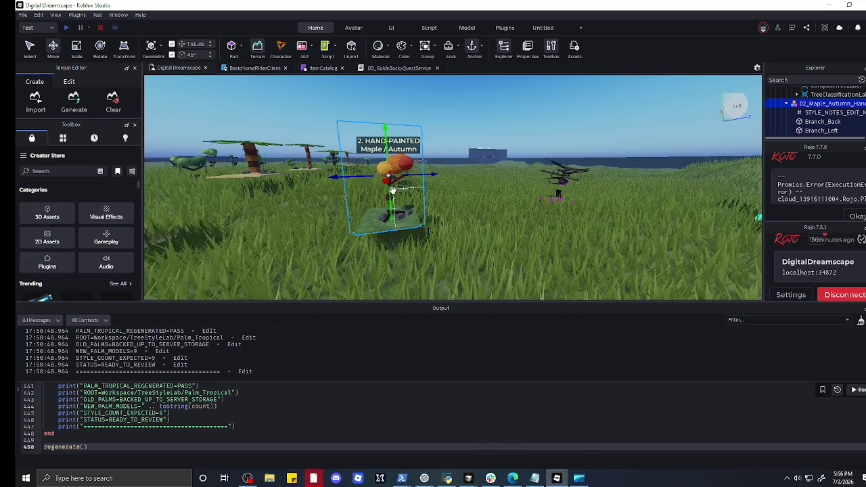
{"action": "scroll", "coordinate": [401, 164], "scroll_direction": "up", "scroll_amount": 5}
{"action": "left_click", "coordinate": [396, 155]}
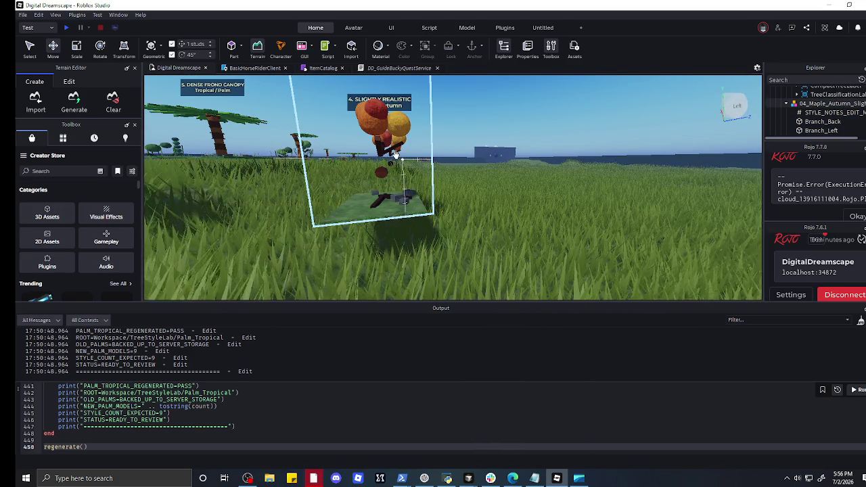
{"action": "scroll", "coordinate": [403, 168], "scroll_direction": "down", "scroll_amount": 5}
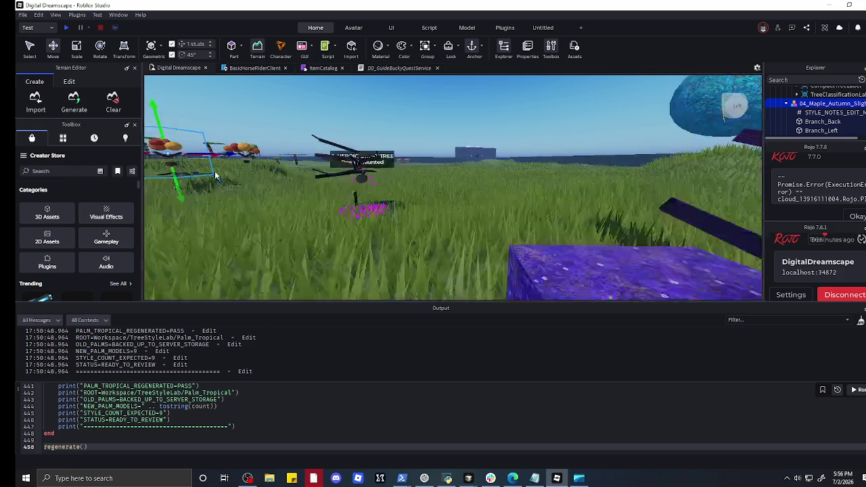
{"action": "left_click", "coordinate": [212, 167]}
- Drag the 05_Maple_Autumn_Dense tree along its green Y handle
{"action": "scroll", "coordinate": [213, 167], "scroll_direction": "up", "scroll_amount": 10}
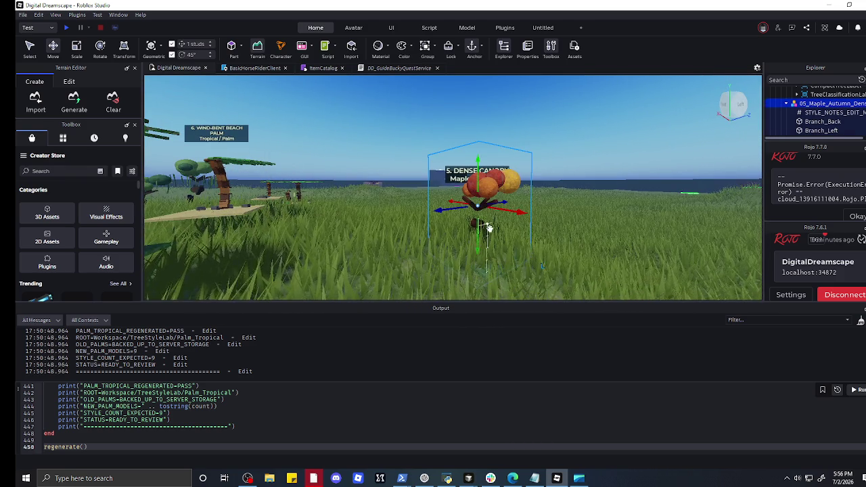
{"action": "key", "text": "d"}
{"action": "key", "text": "d"}
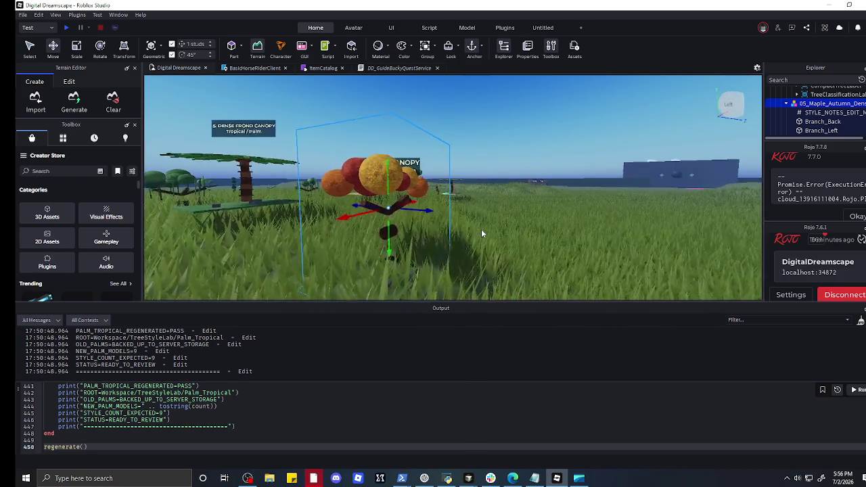
{"action": "mouse_move", "coordinate": [481, 229]}
{"action": "left_mouse_down"}
{"action": "mouse_move", "coordinate": [474, 171]}
{"action": "mouse_move", "coordinate": [451, 182]}
{"action": "left_mouse_up"}
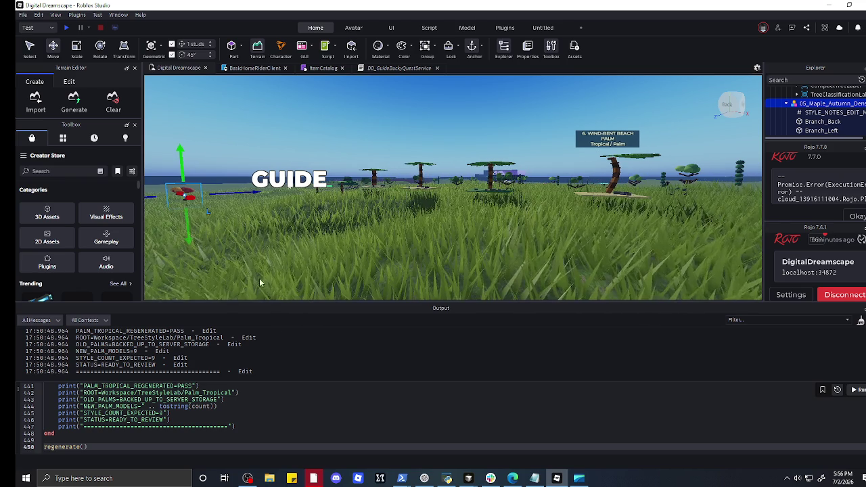
{"action": "scroll", "coordinate": [441, 221], "scroll_direction": "up", "scroll_amount": 3}
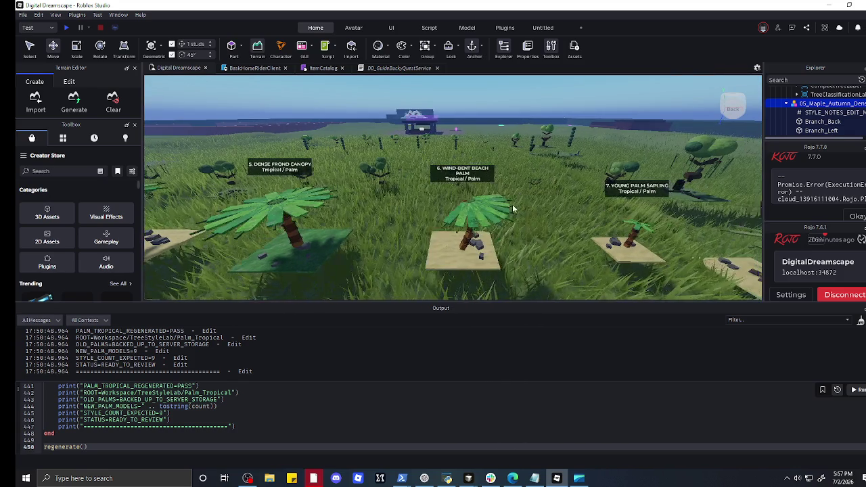
{"action": "key", "text": "ctrl+4"}
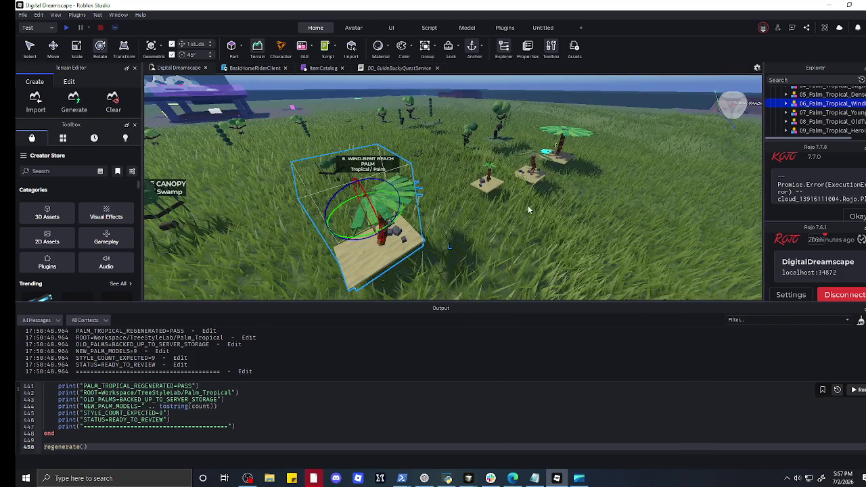
{"action": "key", "text": "Delete"}
{"action": "key", "text": "f"}
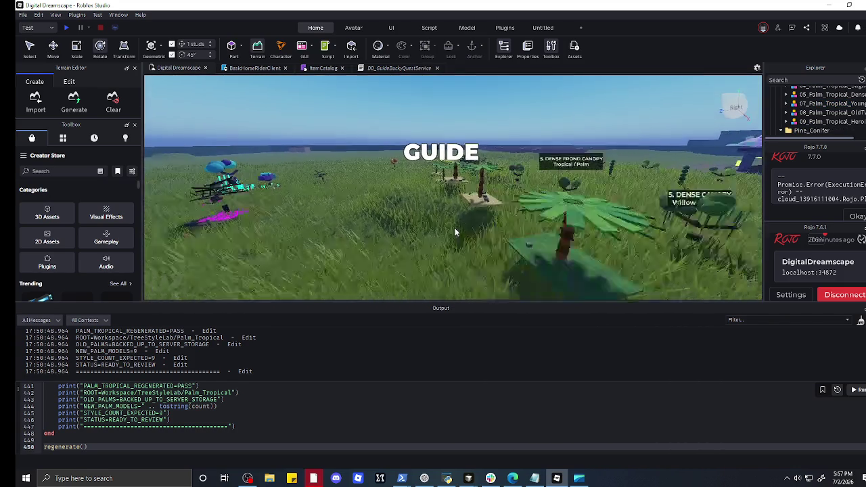
{"action": "key", "text": "s"}
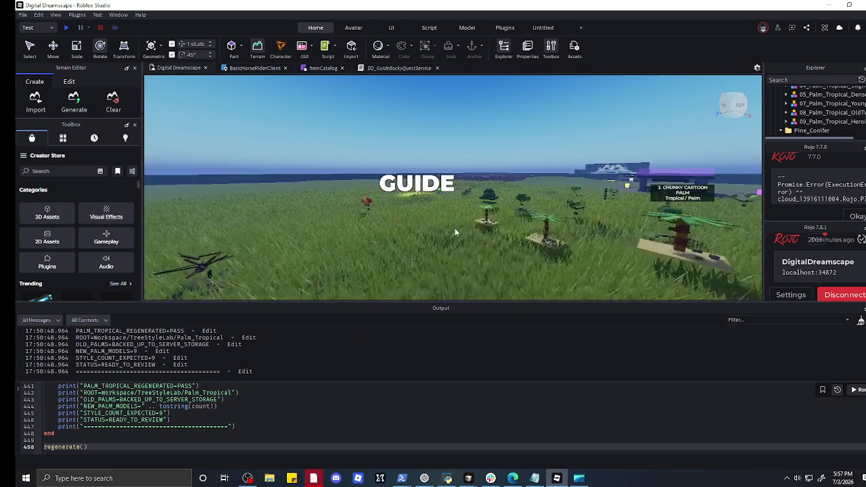
{"action": "key", "text": "s"}
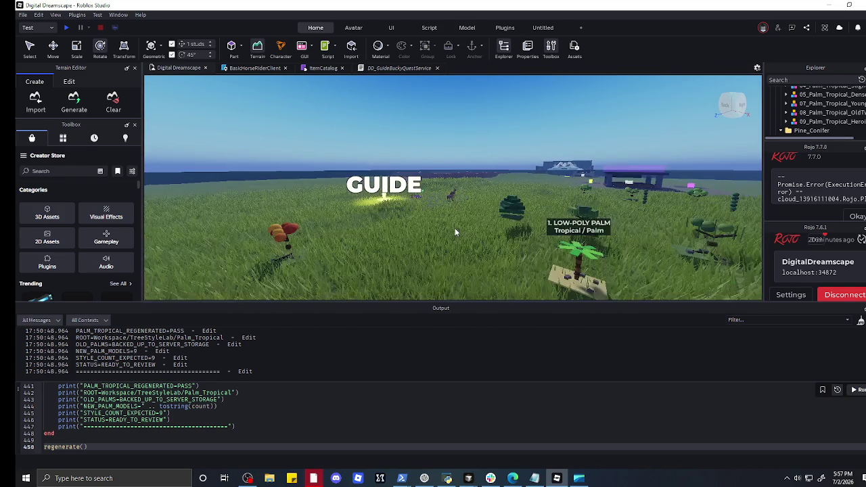
{"action": "key", "text": "f"}
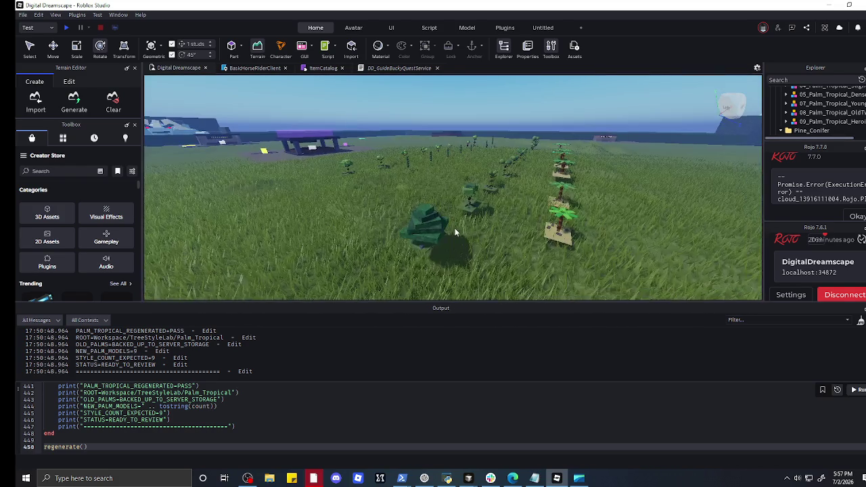
{"action": "key", "text": "w"}
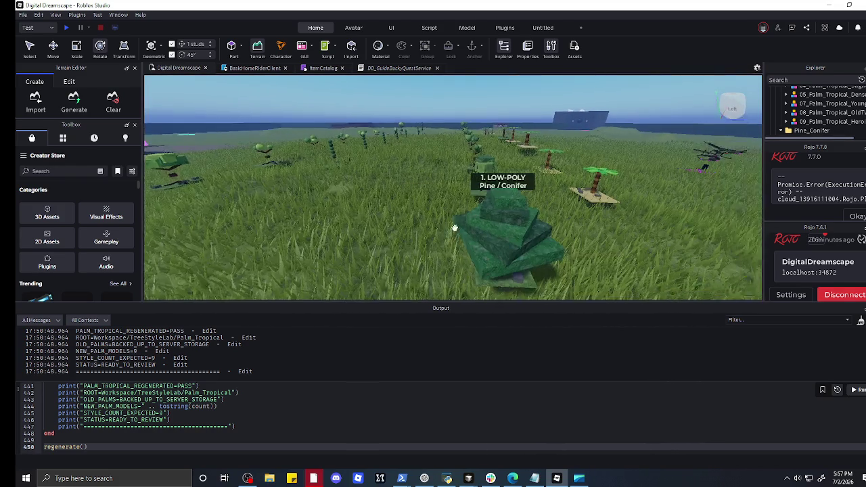
{"action": "left_click", "coordinate": [455, 228]}
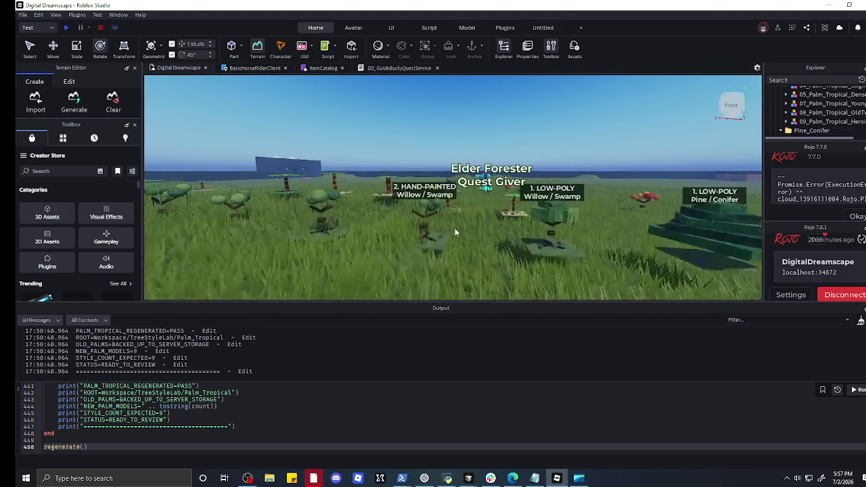
- Select the Hand-Painted willow and delete it from the willow row
{"action": "left_click", "coordinate": [439, 243]}
{"action": "left_click", "coordinate": [428, 247]}
{"action": "key", "text": "ctrl+1"}
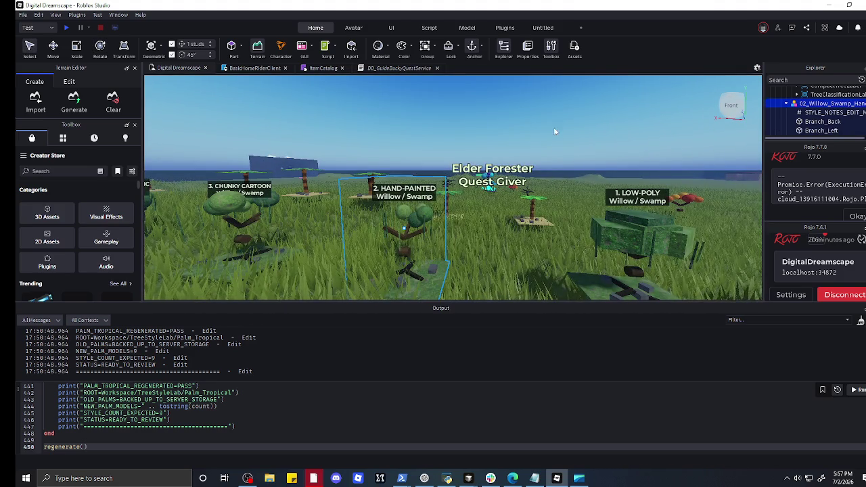
{"action": "key", "text": "Delete"}
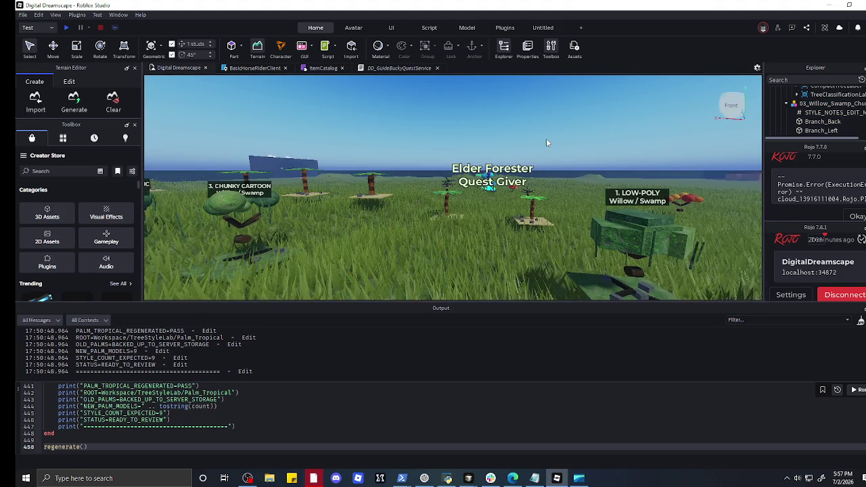
- Fly across the tree field down to the willow sapling and sparse canopy willows
{"action": "key", "text": "w"}
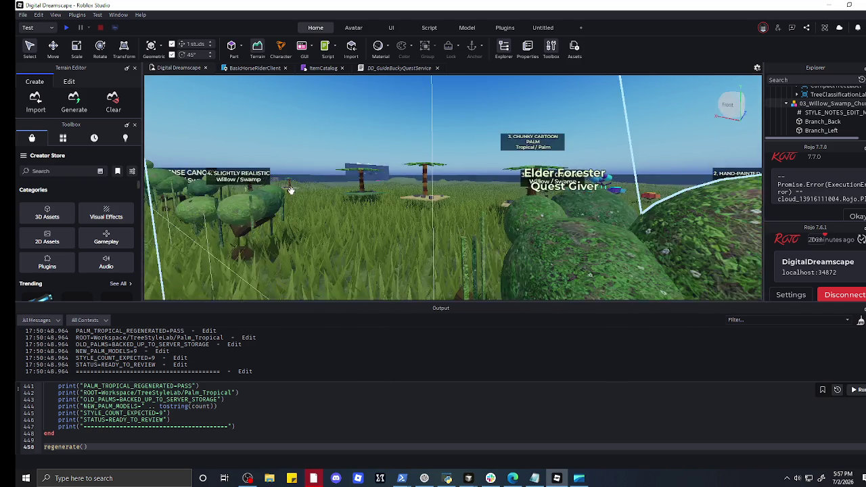
{"action": "key", "text": "s"}
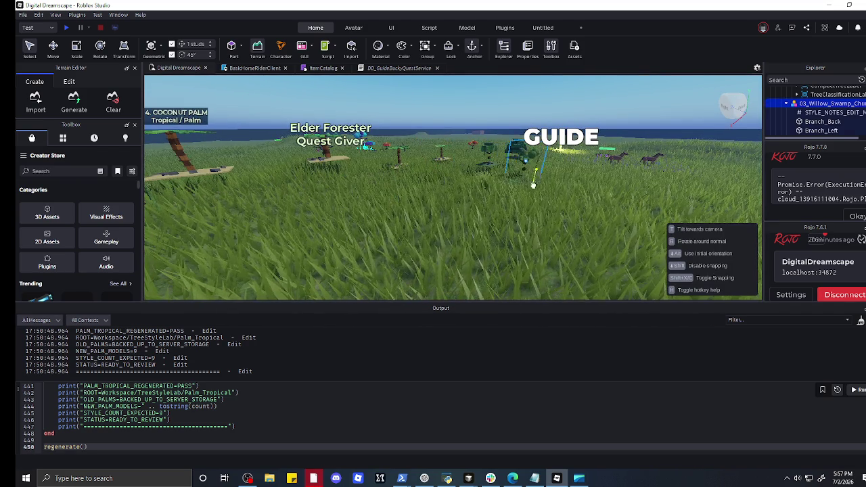
{"action": "key", "text": "a"}
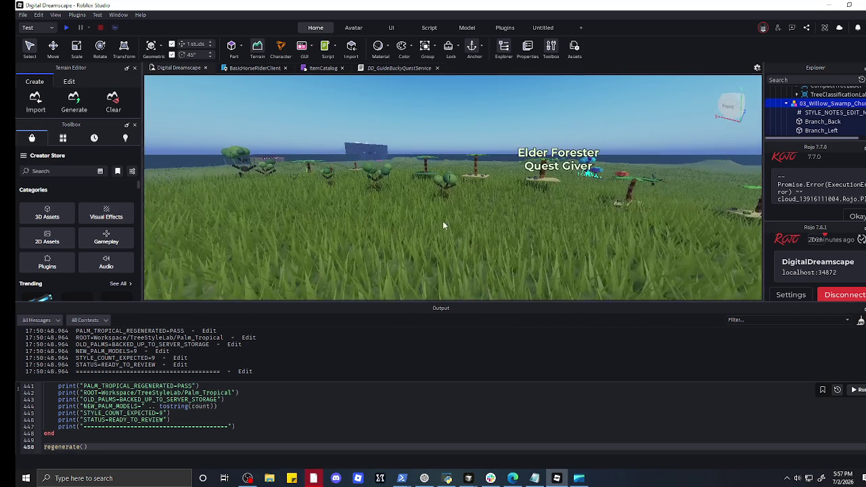
{"action": "key", "text": "w"}
{"action": "key", "text": "s"}
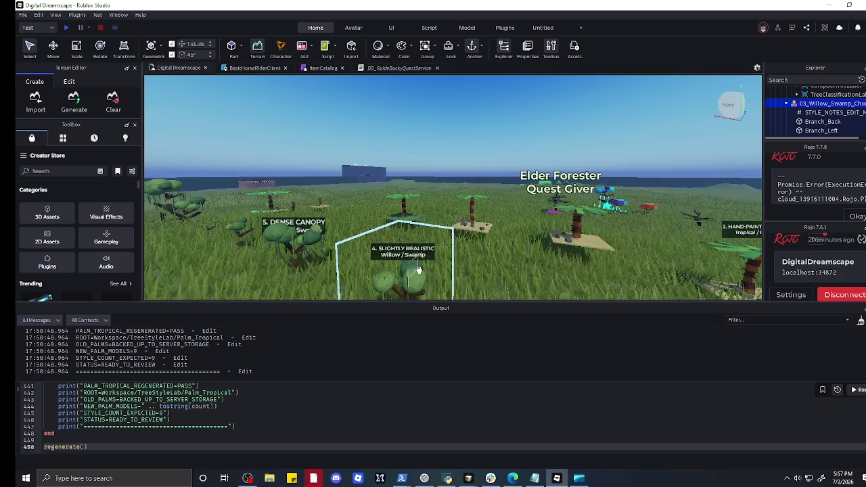
{"action": "key", "text": "w"}
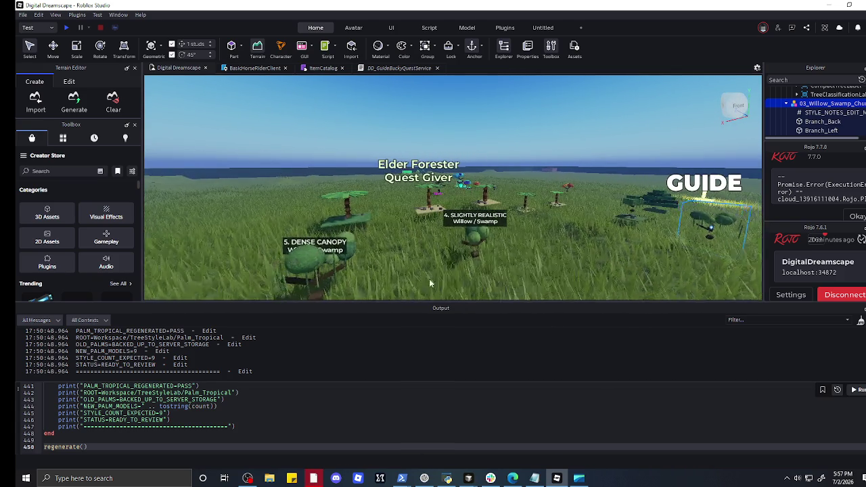
{"action": "key", "text": "w"}
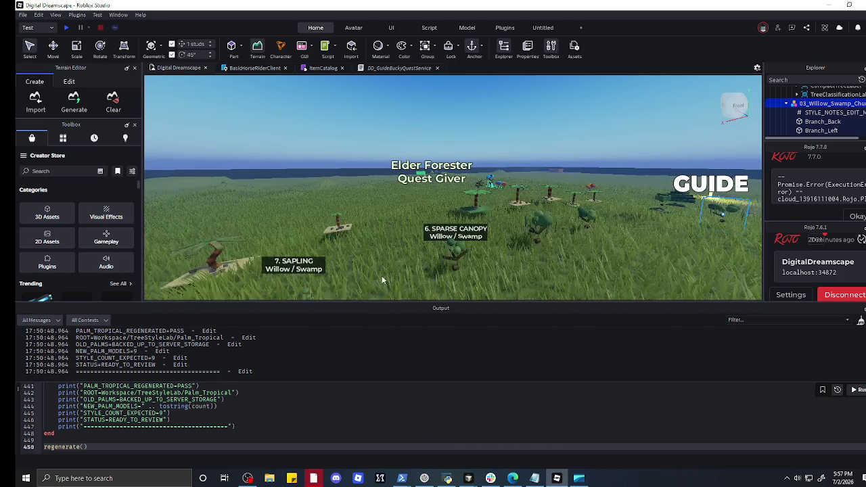
{"action": "key", "text": "q"}
{"action": "key", "text": "e"}
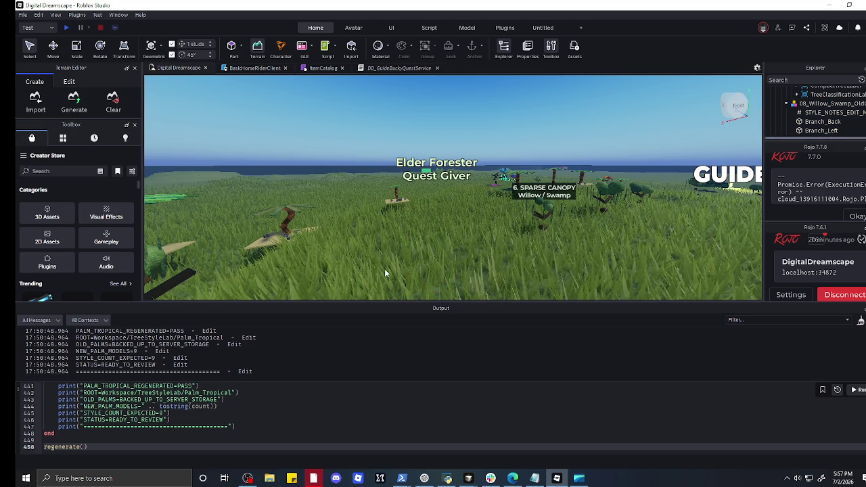
{"action": "key", "text": "w"}
- Select and focus the Old Gnarled willow, then fly toward the tree near the Elder Forester
{"action": "left_click", "coordinate": [446, 186]}
{"action": "key", "text": "f"}
{"action": "key", "text": "s"}
{"action": "key", "text": "s"}
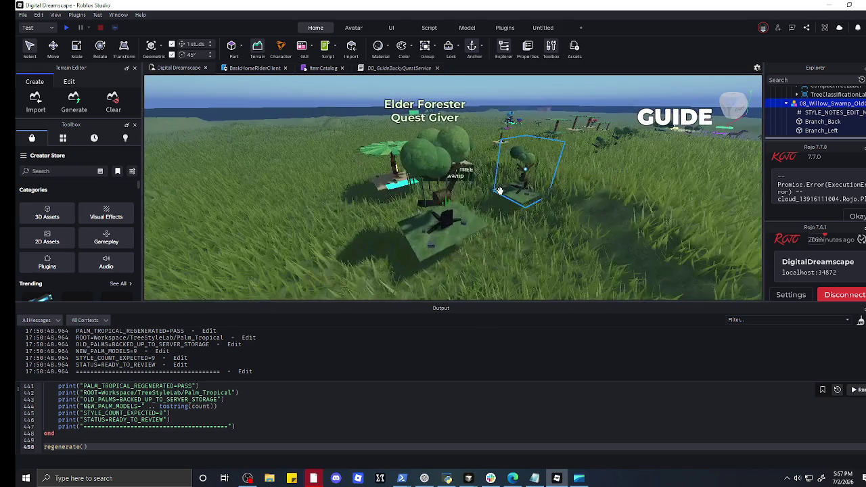
{"action": "key", "text": "w"}
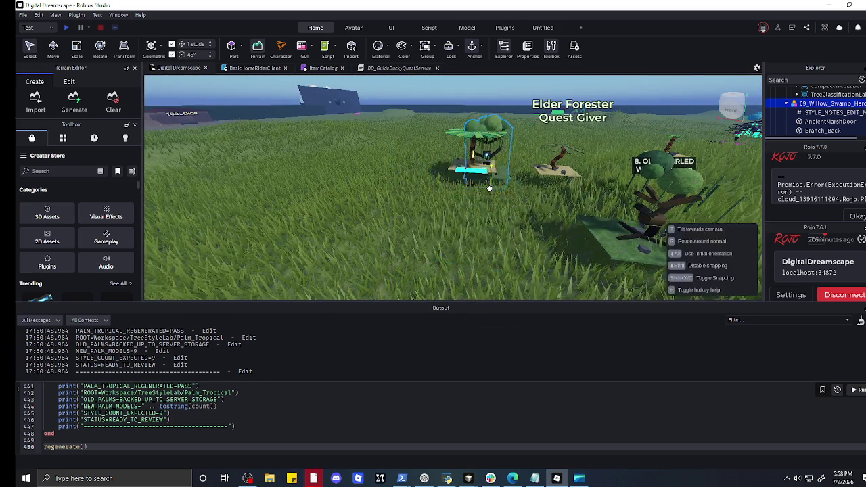
{"action": "key", "text": "d"}
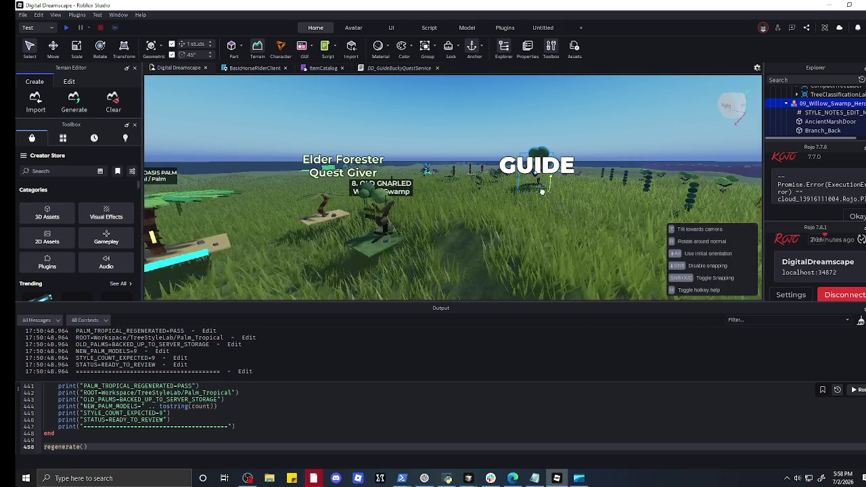
{"action": "key", "text": "w"}
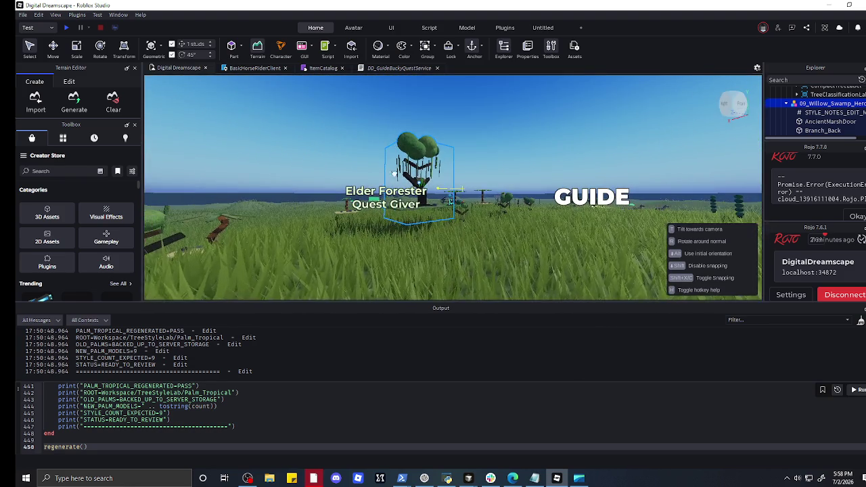
{"action": "scroll", "coordinate": [393, 196], "scroll_direction": "up", "scroll_amount": 5}
{"action": "scroll", "coordinate": [401, 193], "scroll_direction": "down", "scroll_amount": 10}
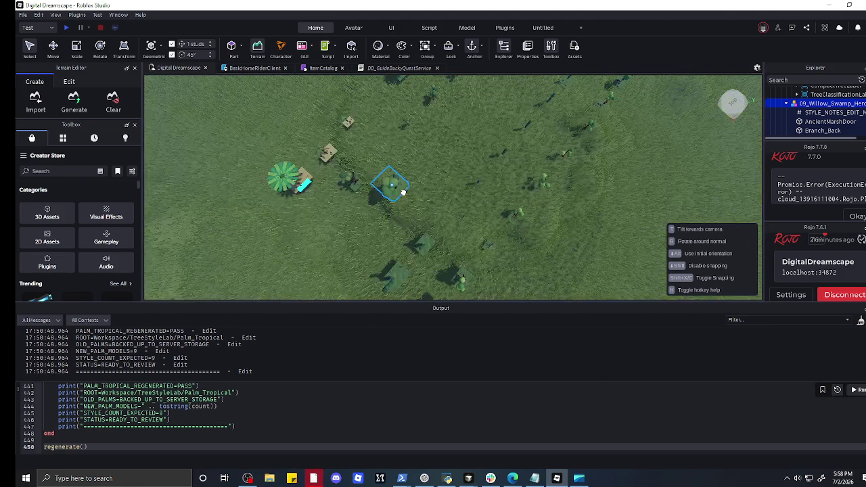
- Drag the willow model beside the colourful tree cluster and the three tropical palms
{"action": "mouse_move", "coordinate": [444, 157]}
{"action": "left_mouse_down"}
{"action": "mouse_move", "coordinate": [350, 120]}
{"action": "mouse_move", "coordinate": [308, 126]}
{"action": "left_mouse_up"}
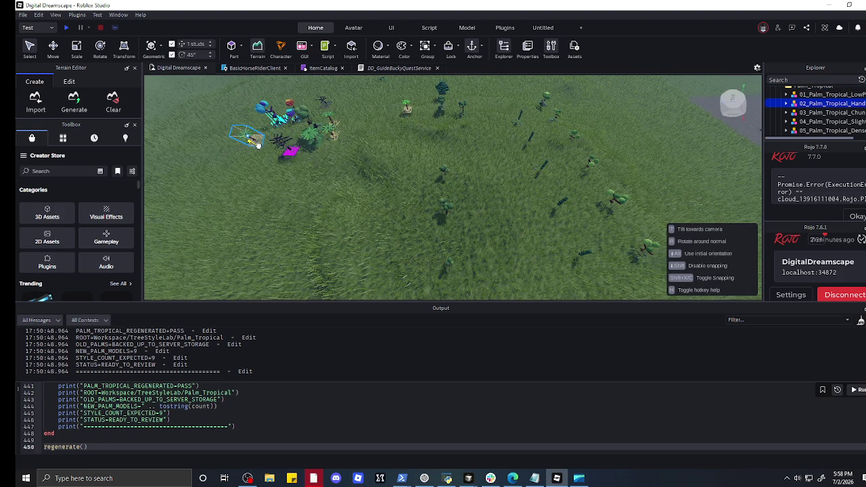
{"action": "key", "text": "a"}
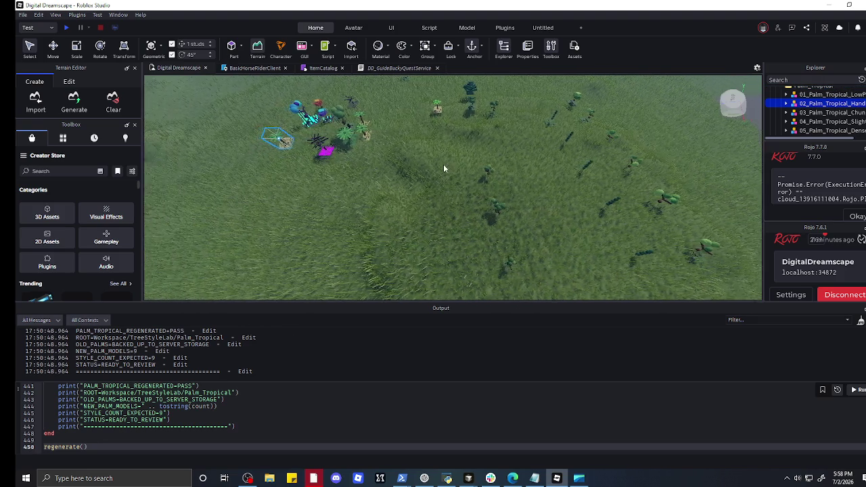
{"action": "key", "text": "d"}
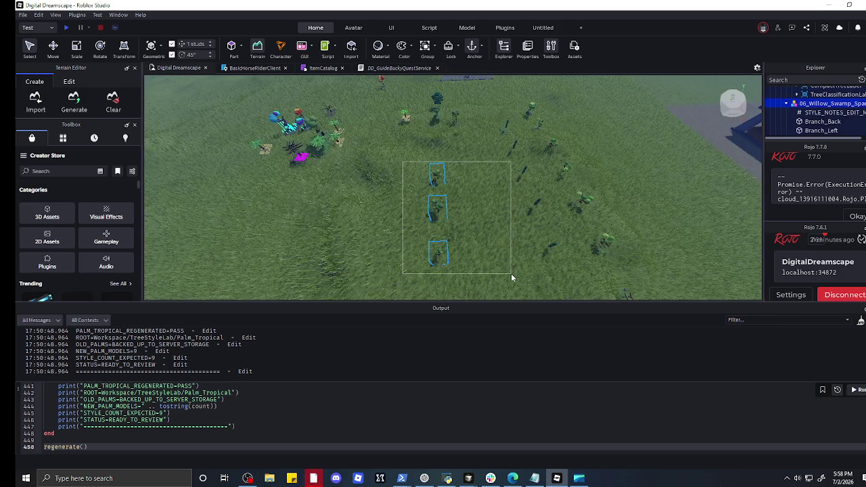
{"action": "left_click", "coordinate": [478, 251]}
{"action": "scroll", "coordinate": [445, 163], "scroll_direction": "up", "scroll_amount": 10}
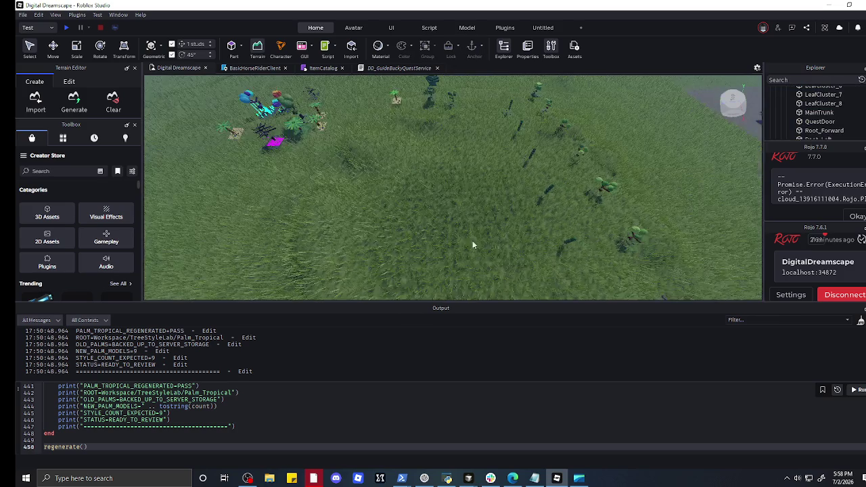
{"action": "scroll", "coordinate": [445, 162], "scroll_direction": "down", "scroll_amount": 10}
{"action": "scroll", "coordinate": [410, 202], "scroll_direction": "up", "scroll_amount": 5}
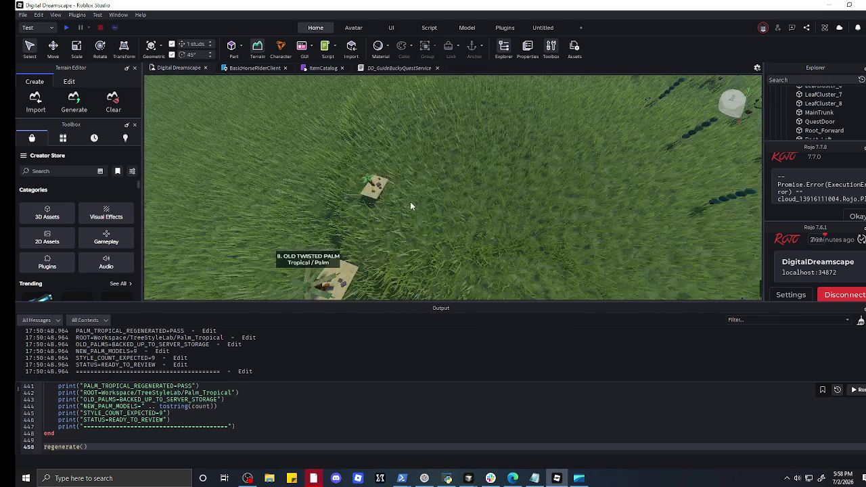
{"action": "scroll", "coordinate": [411, 202], "scroll_direction": "down", "scroll_amount": 2}
{"action": "scroll", "coordinate": [410, 202], "scroll_direction": "up", "scroll_amount": 4}
{"action": "scroll", "coordinate": [410, 201], "scroll_direction": "down", "scroll_amount": 4}
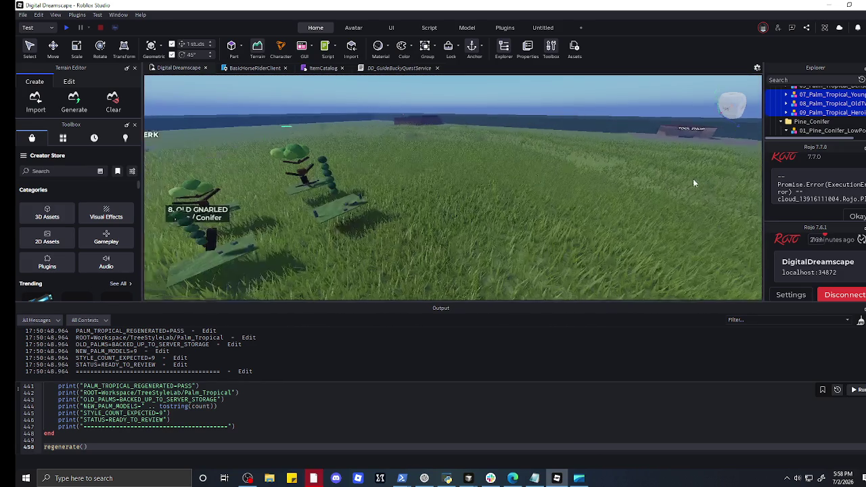
- Delete the heroic pine quest tree, then select another Pine/Conifer model
{"action": "left_click", "coordinate": [693, 181]}
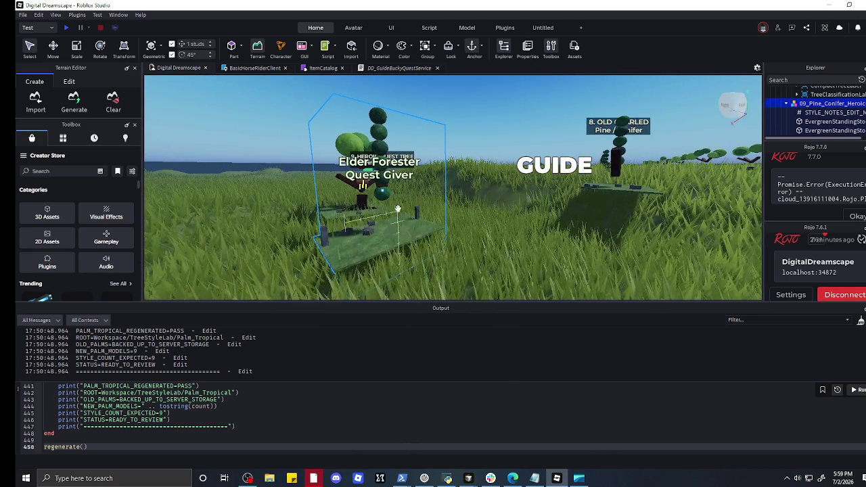
{"action": "key", "text": "Delete"}
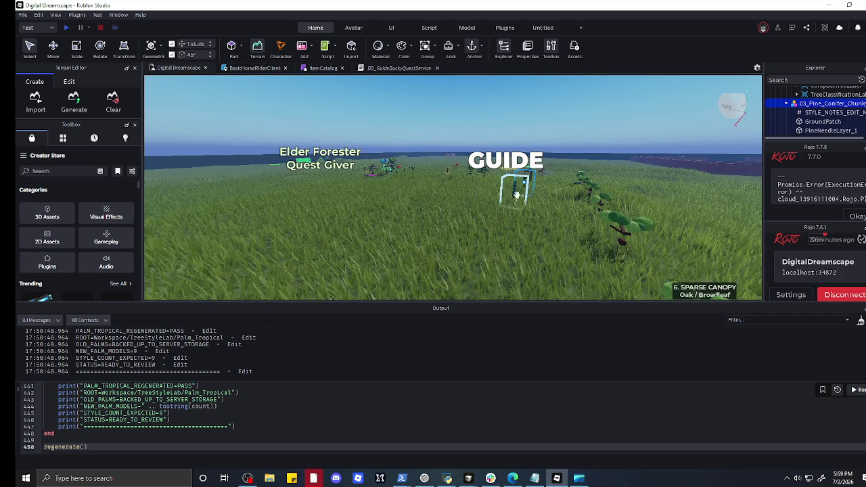
{"action": "left_click", "coordinate": [514, 196]}
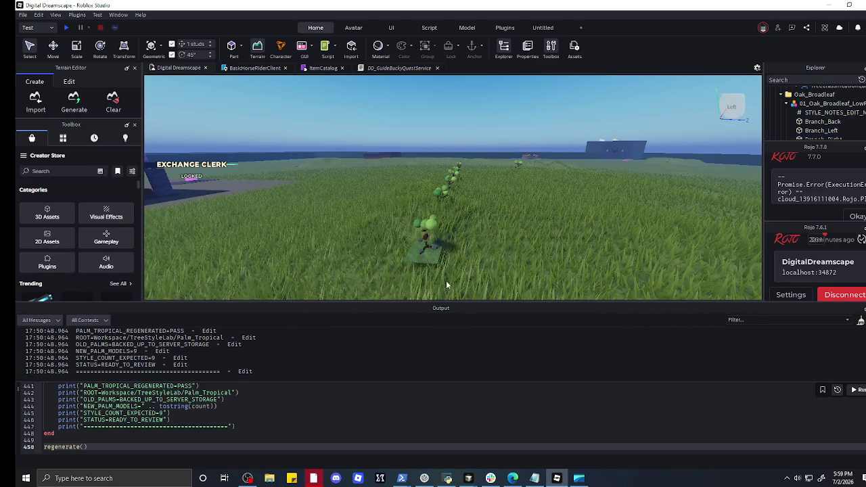
- Move one oak from the oak row to a new spot on the field
{"action": "key", "text": "a"}
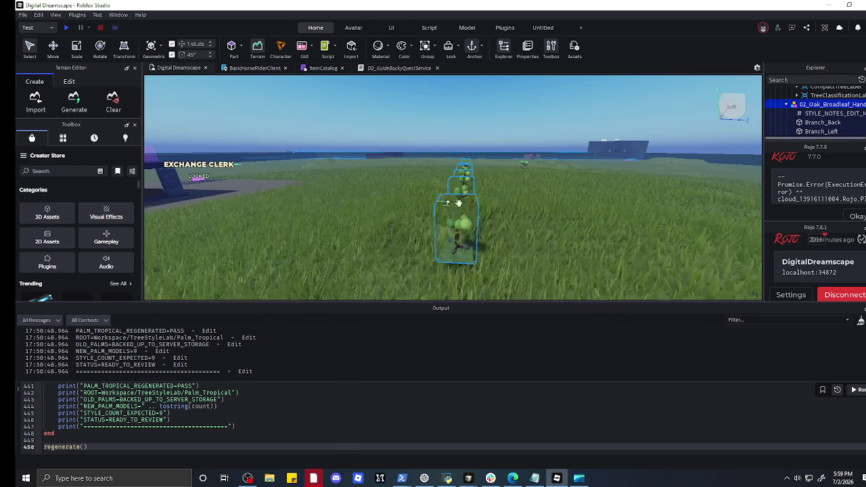
{"action": "key", "text": "f"}
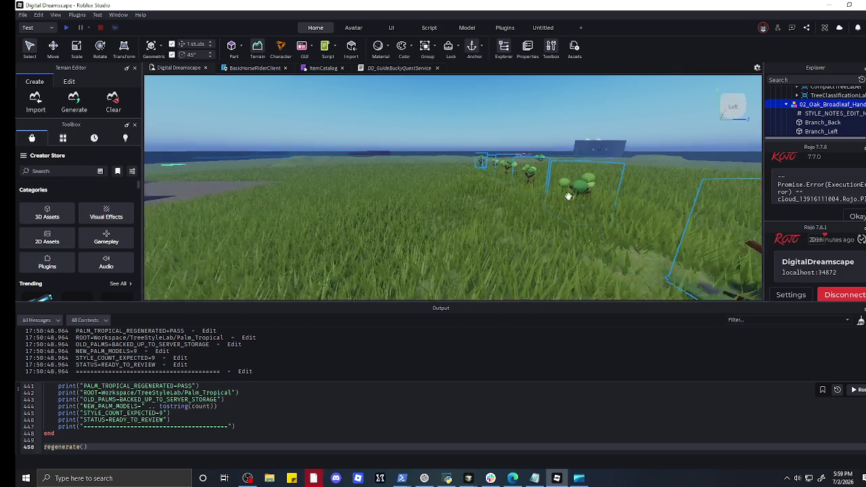
{"action": "key", "text": "a"}
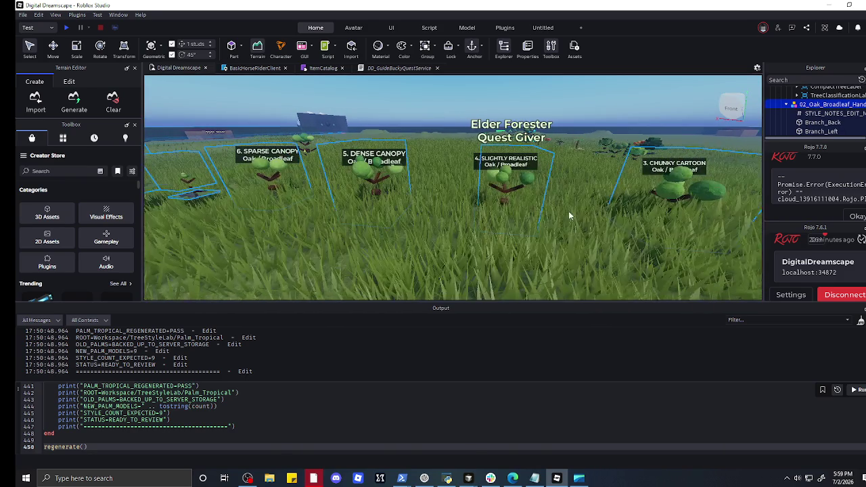
{"action": "key", "text": "a"}
{"action": "key", "text": "a"}
{"action": "key", "text": "a"}
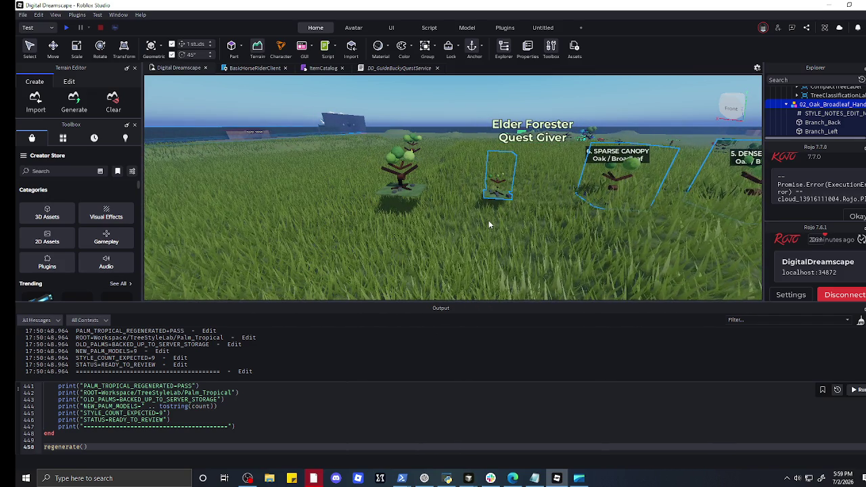
{"action": "left_click_drag", "start_coordinate": [407, 194], "coordinate": [599, 171]}
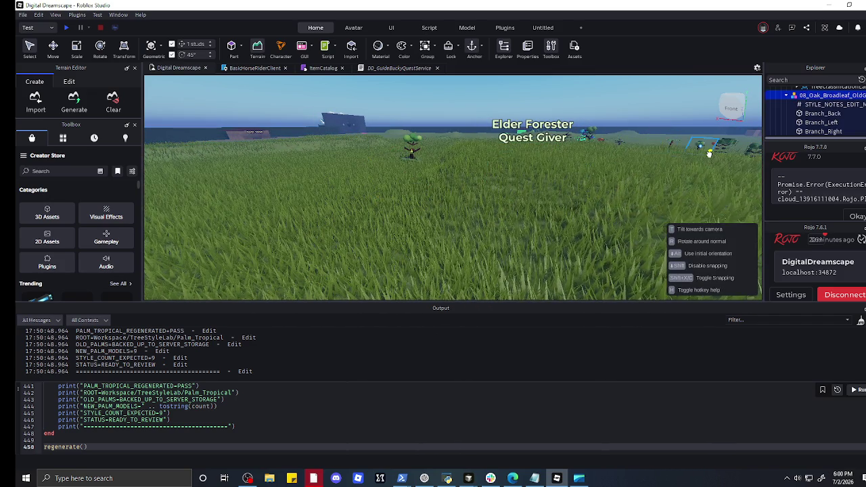
{"action": "left_click_drag", "start_coordinate": [710, 154], "coordinate": [466, 170]}
- Relocate another oak tree to a new spot near the Elder Forester
{"action": "key", "text": "q"}
{"action": "key", "text": "e"}
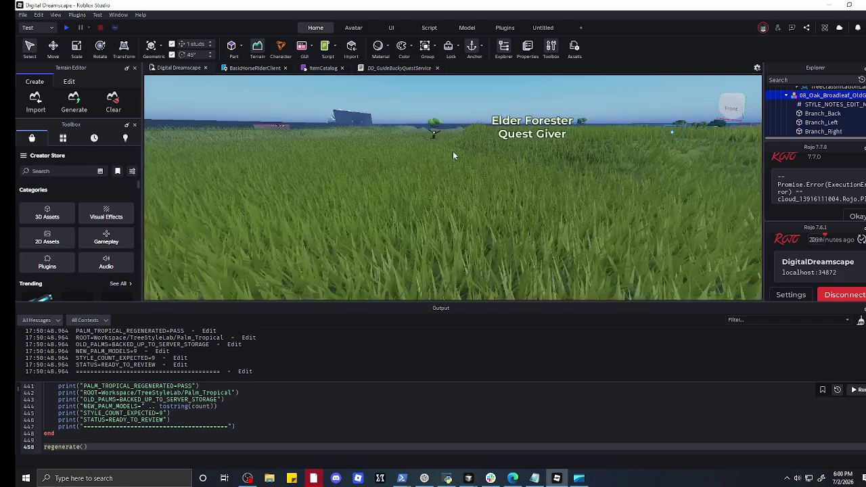
{"action": "key", "text": "e"}
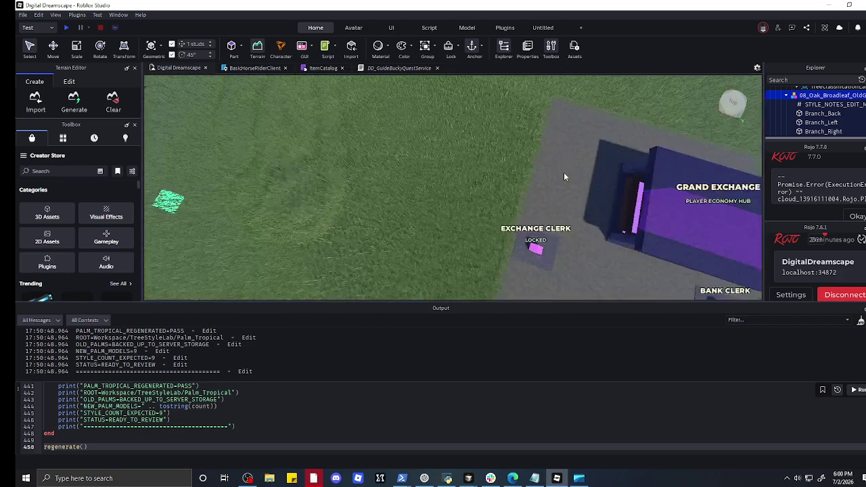
{"action": "key", "text": "w"}
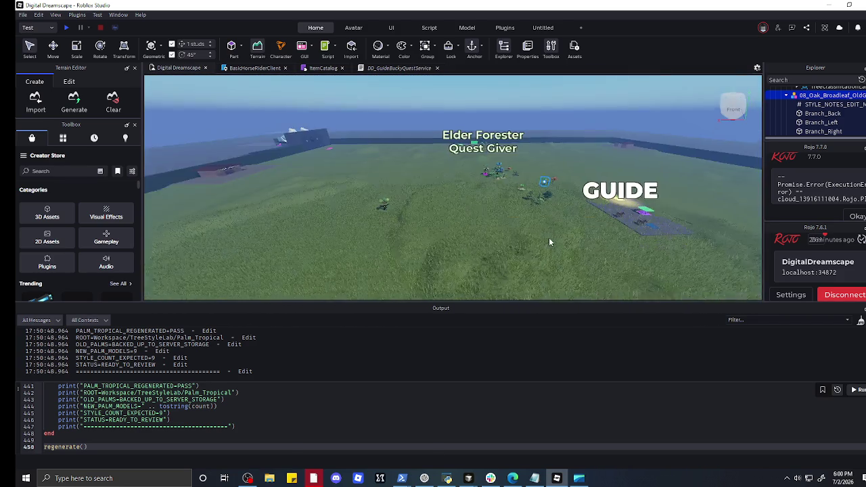
{"action": "key", "text": "w"}
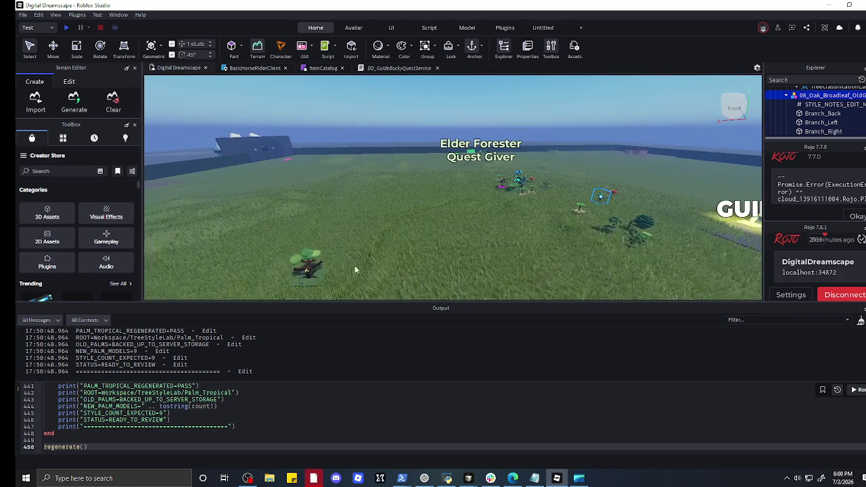
{"action": "mouse_move", "coordinate": [316, 269]}
{"action": "left_mouse_down"}
{"action": "mouse_move", "coordinate": [491, 218]}
{"action": "mouse_move", "coordinate": [537, 239]}
{"action": "mouse_move", "coordinate": [483, 258]}
{"action": "left_mouse_up"}
{"action": "key", "text": "d"}
{"action": "left_click_drag", "start_coordinate": [293, 286], "coordinate": [293, 286]}
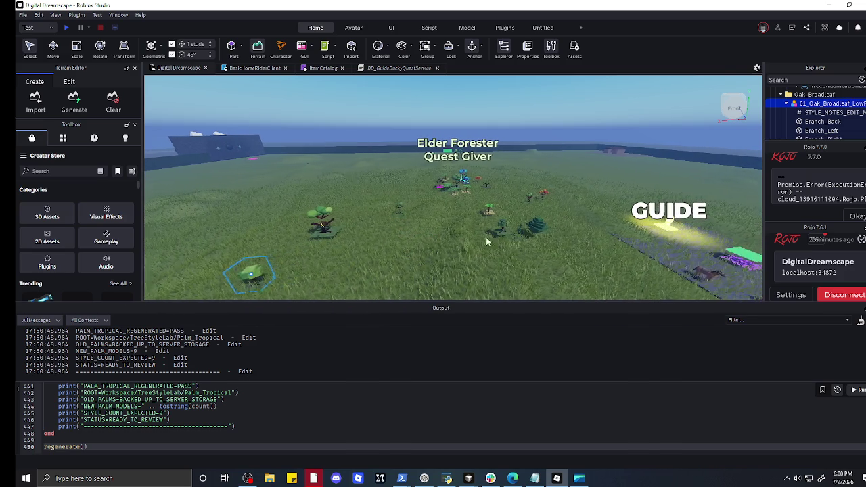
- Reposition the low-poly pine and the low-poly palm trees in the field
{"action": "left_click", "coordinate": [504, 227]}
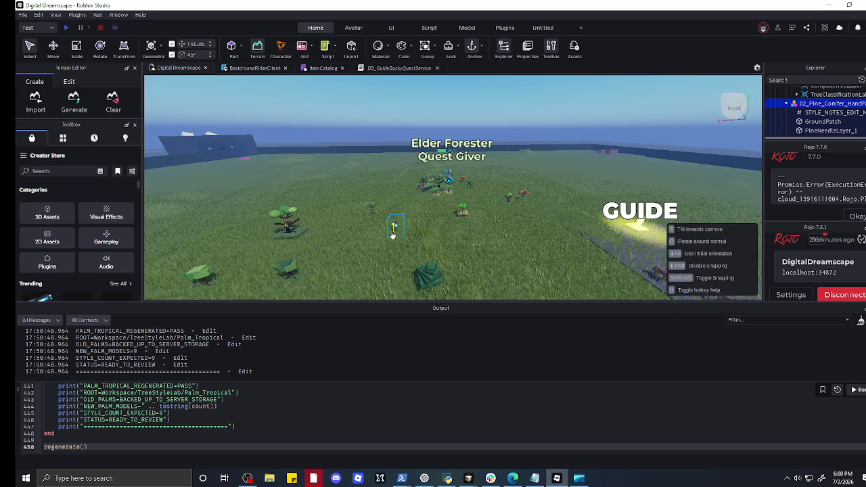
{"action": "left_click_drag", "start_coordinate": [395, 235], "coordinate": [395, 235]}
{"action": "key", "text": "w"}
{"action": "left_click", "coordinate": [476, 201]}
{"action": "left_click_drag", "start_coordinate": [440, 174], "coordinate": [440, 174]}
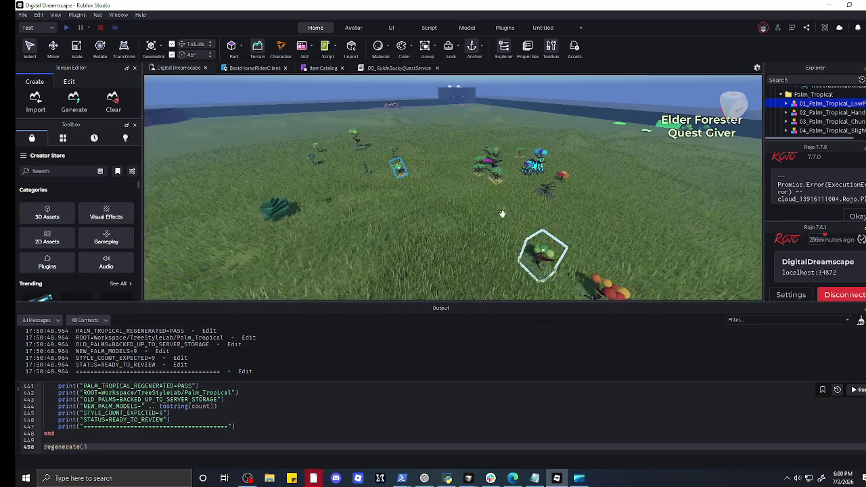
{"action": "left_click_drag", "start_coordinate": [393, 178], "coordinate": [392, 184]}
{"action": "key", "text": "w"}
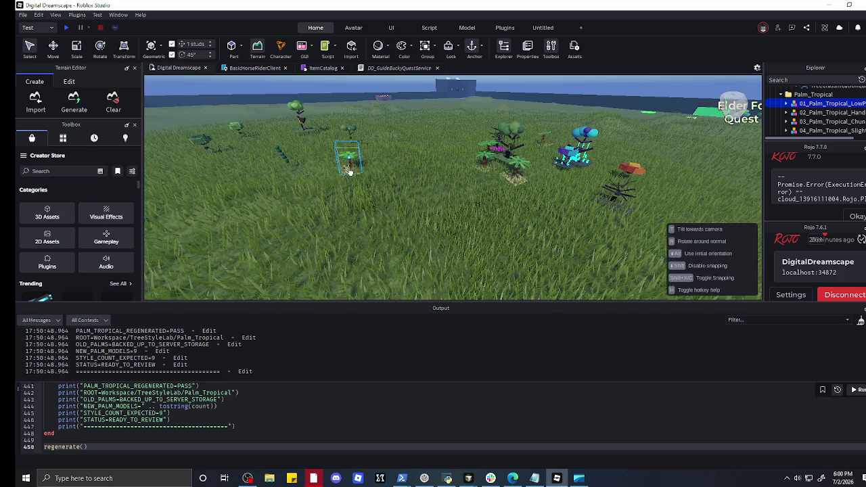
- Drag three palm variants to new spots across the field
{"action": "key", "text": "d"}
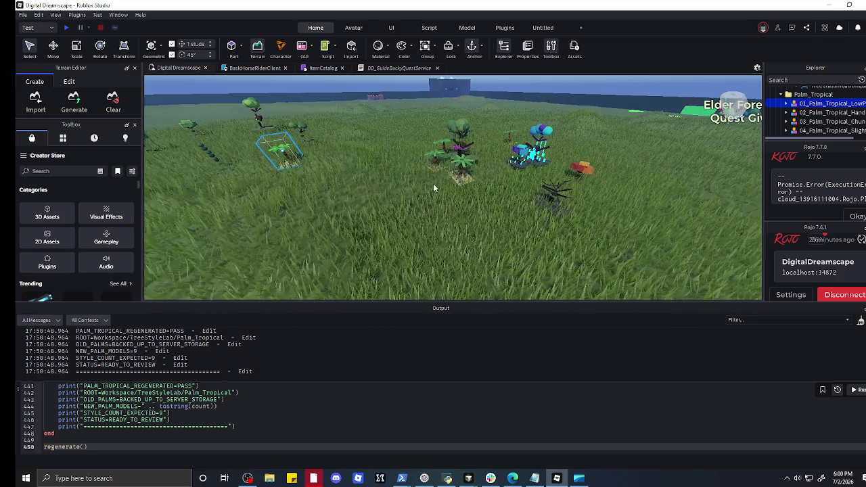
{"action": "left_click_drag", "start_coordinate": [461, 178], "coordinate": [342, 174]}
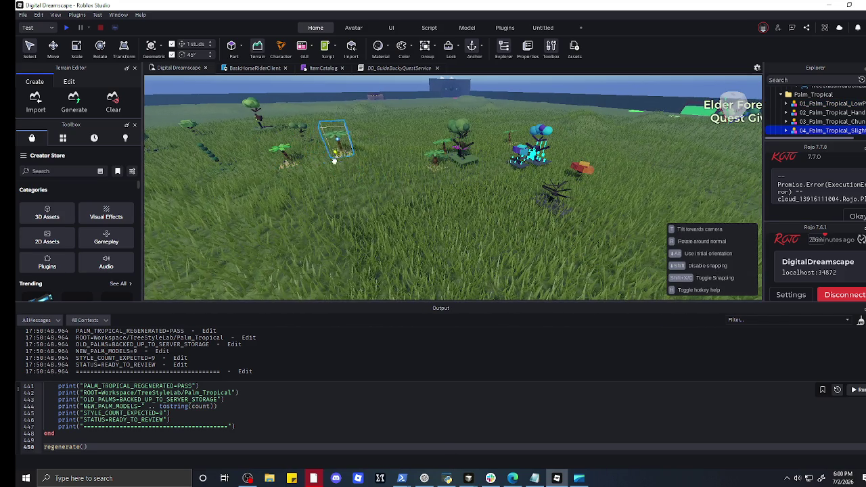
{"action": "left_click_drag", "start_coordinate": [423, 162], "coordinate": [354, 190]}
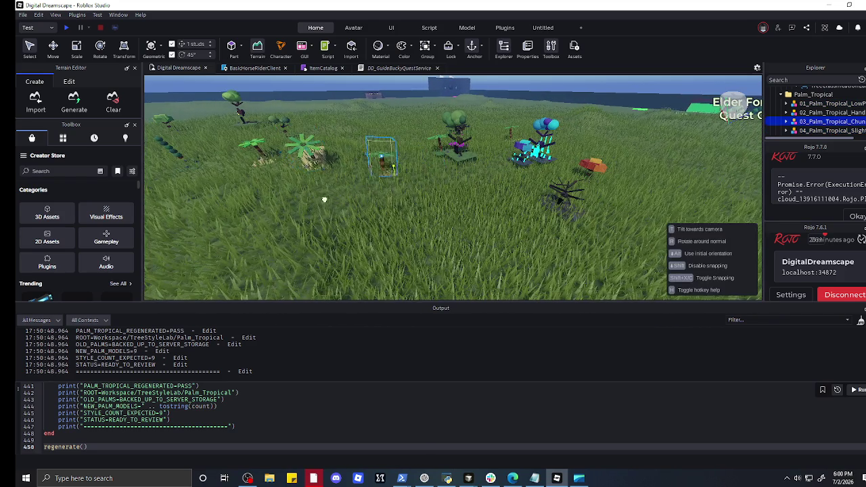
{"action": "key", "text": "d"}
{"action": "mouse_move", "coordinate": [207, 197]}
{"action": "left_mouse_down"}
{"action": "mouse_move", "coordinate": [174, 183]}
{"action": "mouse_move", "coordinate": [178, 193]}
{"action": "mouse_move", "coordinate": [268, 181]}
{"action": "left_mouse_up"}
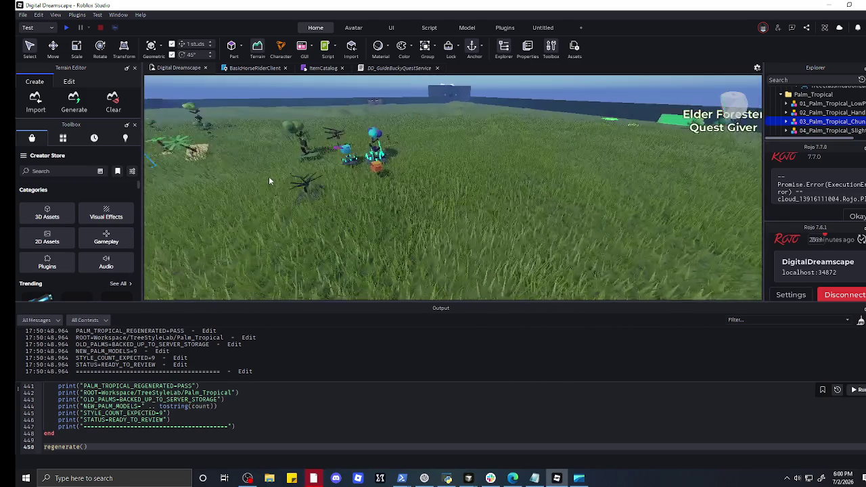
{"action": "key", "text": "s"}
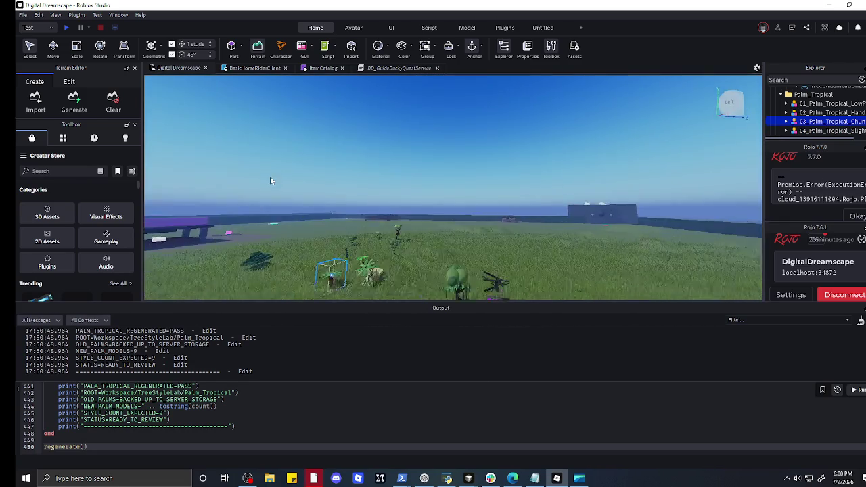
{"action": "left_click_drag", "start_coordinate": [365, 120], "coordinate": [374, 126]}
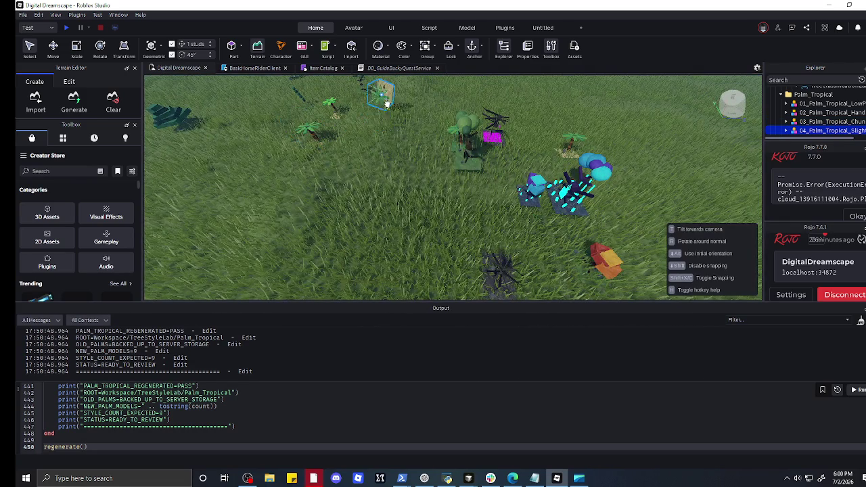
- Move the orange autumn maple, the glowing blue model and the willow to the upper left
{"action": "key", "text": "d"}
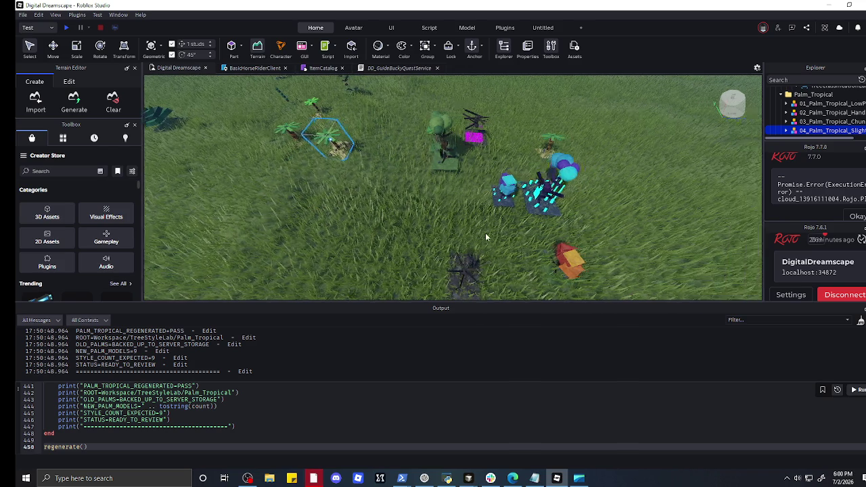
{"action": "left_click_drag", "start_coordinate": [462, 242], "coordinate": [348, 214]}
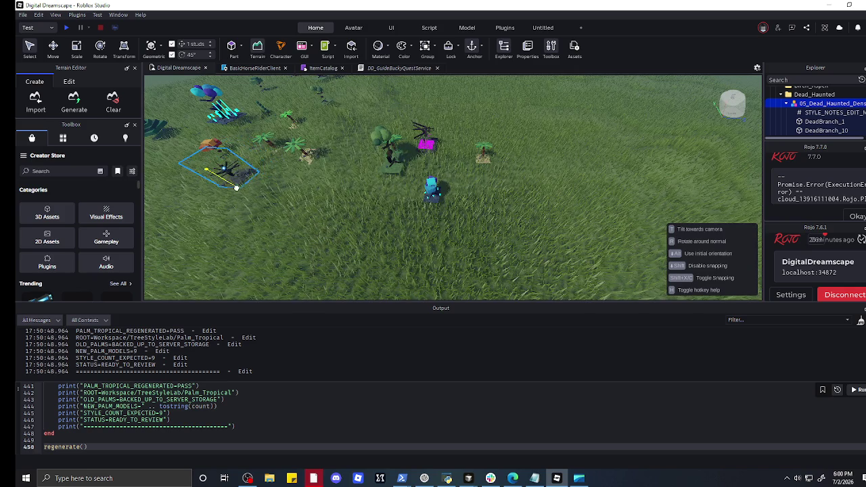
{"action": "mouse_move", "coordinate": [406, 186]}
{"action": "left_mouse_down"}
{"action": "mouse_move", "coordinate": [267, 117]}
{"action": "mouse_move", "coordinate": [183, 145]}
{"action": "mouse_move", "coordinate": [169, 163]}
{"action": "mouse_move", "coordinate": [196, 180]}
{"action": "left_mouse_up"}
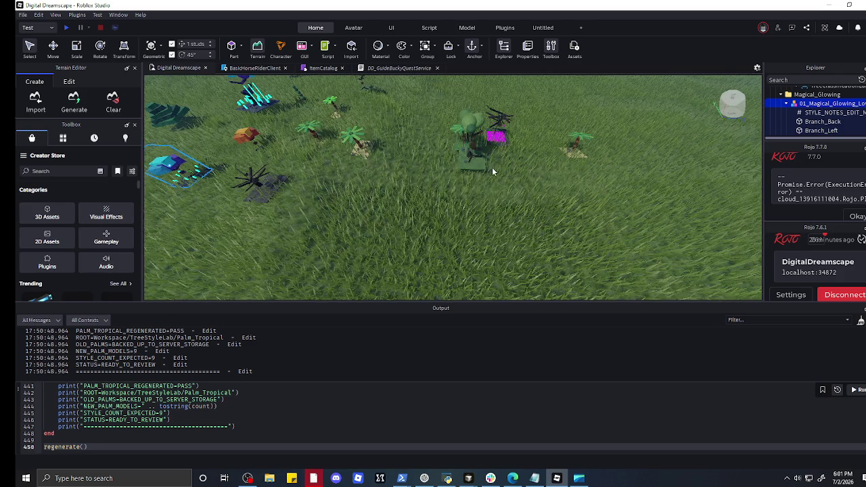
{"action": "mouse_move", "coordinate": [467, 148]}
{"action": "left_mouse_down"}
{"action": "mouse_move", "coordinate": [449, 163]}
{"action": "mouse_move", "coordinate": [271, 119]}
{"action": "mouse_move", "coordinate": [196, 145]}
{"action": "mouse_move", "coordinate": [250, 170]}
{"action": "left_mouse_up"}
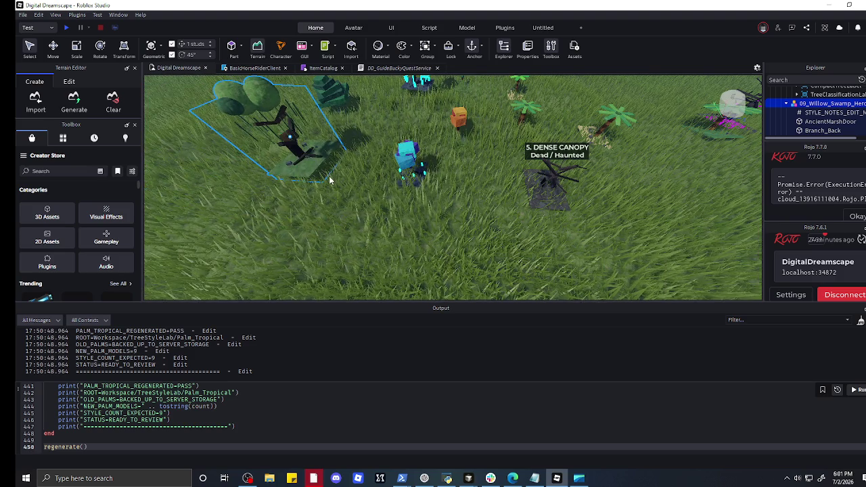
- Move the pink haunted hero model up and right, and carry the dense palm rightward
{"action": "scroll", "coordinate": [331, 178], "scroll_direction": "up", "scroll_amount": 5}
{"action": "scroll", "coordinate": [334, 174], "scroll_direction": "down", "scroll_amount": 6}
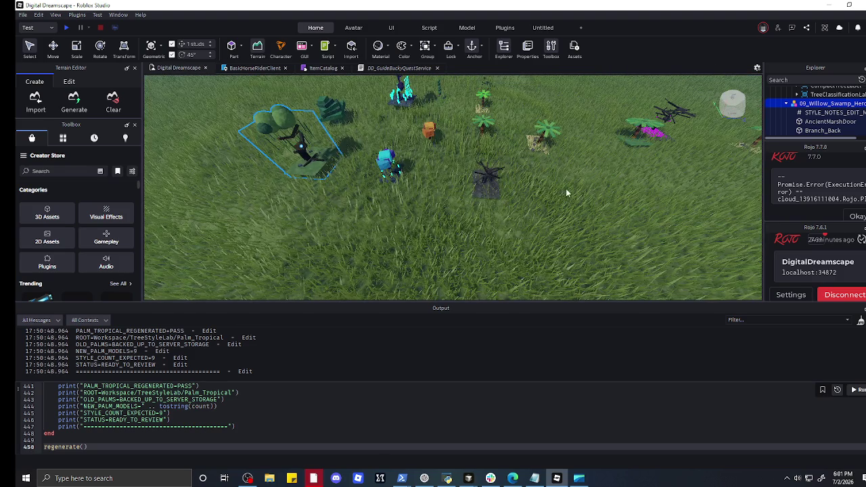
{"action": "scroll", "coordinate": [607, 181], "scroll_direction": "up", "scroll_amount": 5}
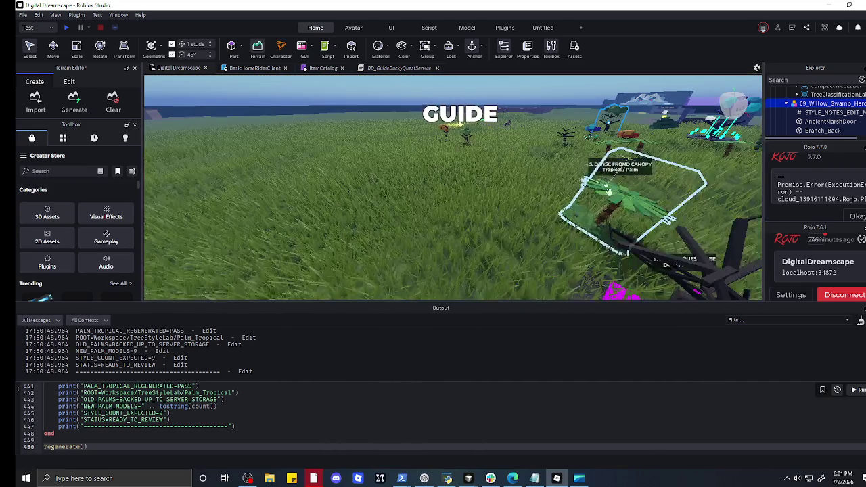
{"action": "mouse_move", "coordinate": [467, 249]}
{"action": "left_mouse_down"}
{"action": "mouse_move", "coordinate": [460, 268]}
{"action": "mouse_move", "coordinate": [567, 184]}
{"action": "mouse_move", "coordinate": [681, 166]}
{"action": "mouse_move", "coordinate": [670, 160]}
{"action": "left_mouse_up"}
{"action": "mouse_move", "coordinate": [448, 210]}
{"action": "left_mouse_down"}
{"action": "mouse_move", "coordinate": [596, 203]}
{"action": "mouse_move", "coordinate": [549, 223]}
{"action": "mouse_move", "coordinate": [610, 225]}
{"action": "mouse_move", "coordinate": [577, 216]}
{"action": "mouse_move", "coordinate": [542, 234]}
{"action": "left_mouse_up"}
{"action": "mouse_move", "coordinate": [528, 200]}
{"action": "left_mouse_down"}
{"action": "mouse_move", "coordinate": [599, 260]}
{"action": "mouse_move", "coordinate": [671, 257]}
{"action": "mouse_move", "coordinate": [667, 213]}
{"action": "mouse_move", "coordinate": [654, 220]}
{"action": "mouse_move", "coordinate": [576, 180]}
{"action": "mouse_move", "coordinate": [589, 194]}
{"action": "mouse_move", "coordinate": [518, 185]}
{"action": "left_mouse_up"}
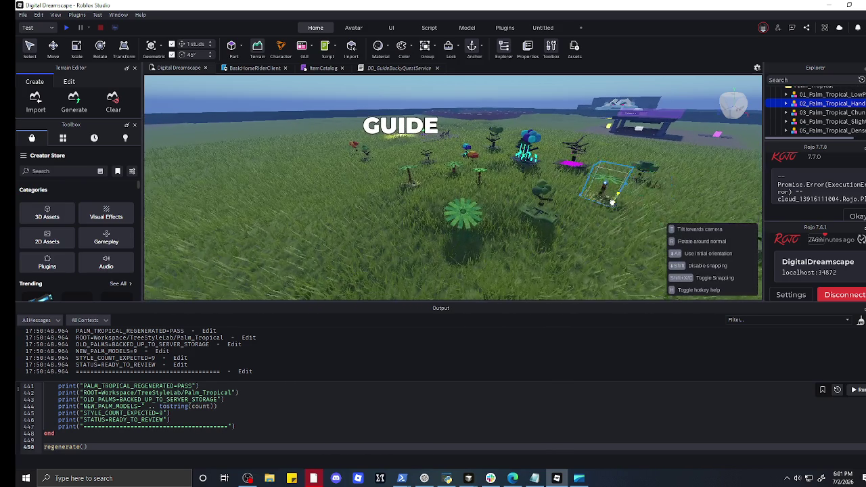
- Reposition a tree in the palm field and move the broadleaf quest tree
{"action": "key", "text": "w"}
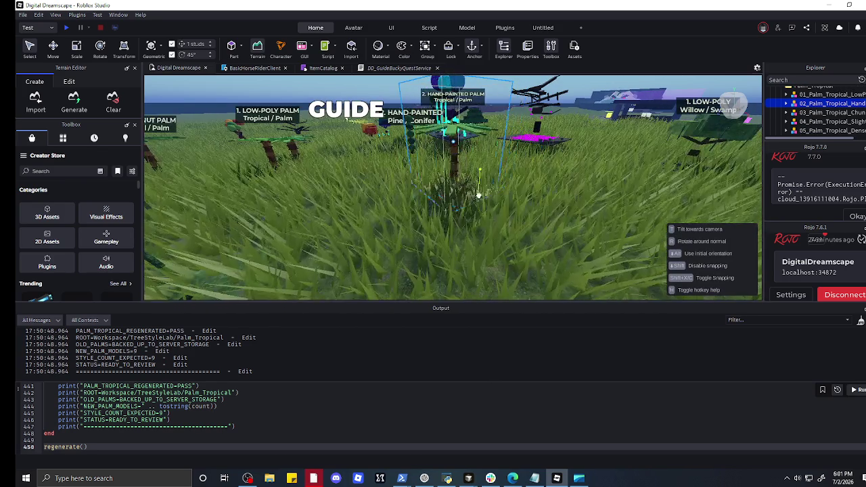
{"action": "scroll", "coordinate": [507, 223], "scroll_direction": "down", "scroll_amount": 10}
{"action": "mouse_move", "coordinate": [496, 241]}
{"action": "left_mouse_down"}
{"action": "mouse_move", "coordinate": [490, 256]}
{"action": "mouse_move", "coordinate": [525, 251]}
{"action": "mouse_move", "coordinate": [514, 267]}
{"action": "left_mouse_up"}
{"action": "scroll", "coordinate": [487, 251], "scroll_direction": "up", "scroll_amount": 4}
{"action": "scroll", "coordinate": [514, 252], "scroll_direction": "down", "scroll_amount": 10}
{"action": "scroll", "coordinate": [525, 268], "scroll_direction": "up", "scroll_amount": 5}
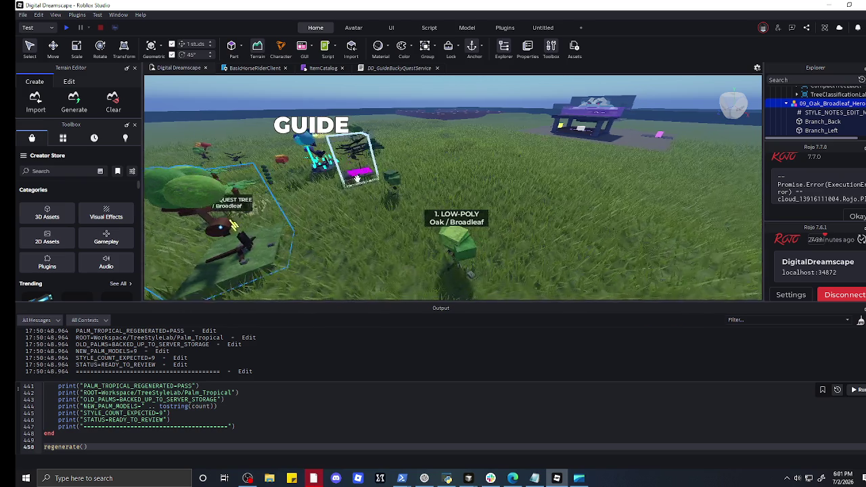
{"action": "key", "text": "a"}
{"action": "key", "text": "w"}
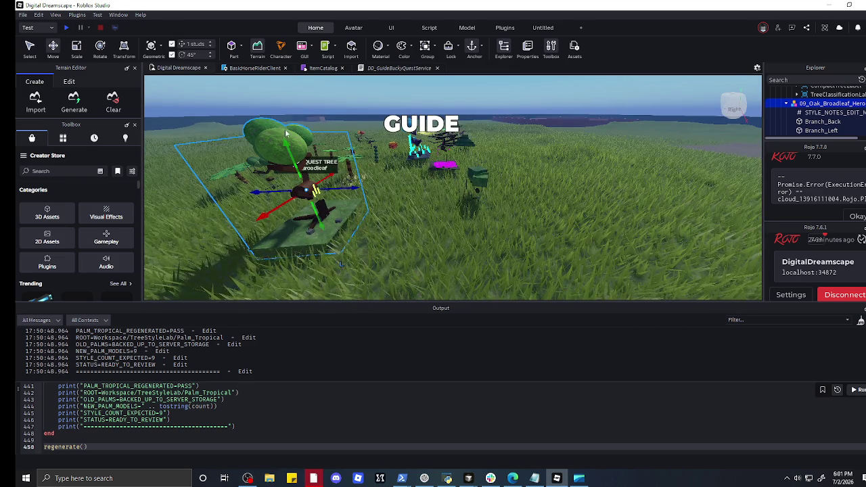
{"action": "left_click_drag", "start_coordinate": [318, 204], "coordinate": [332, 234]}
- Drag the 09_Dead_Haunted_Hero tree to a new spot, then reposition it leftward
{"action": "left_click", "coordinate": [379, 257]}
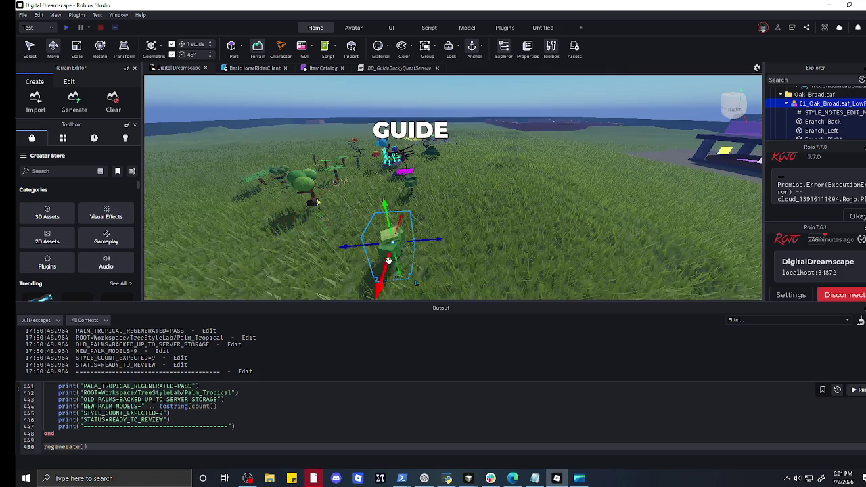
{"action": "scroll", "coordinate": [417, 239], "scroll_direction": "up", "scroll_amount": 5}
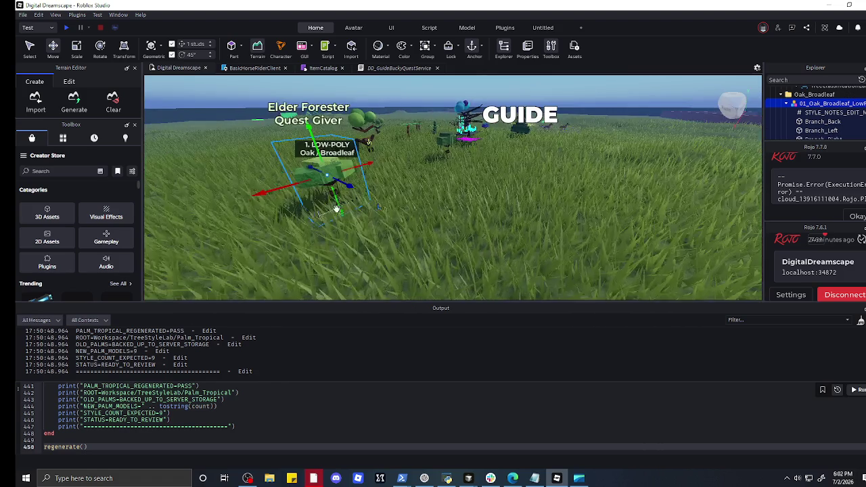
{"action": "key", "text": "a"}
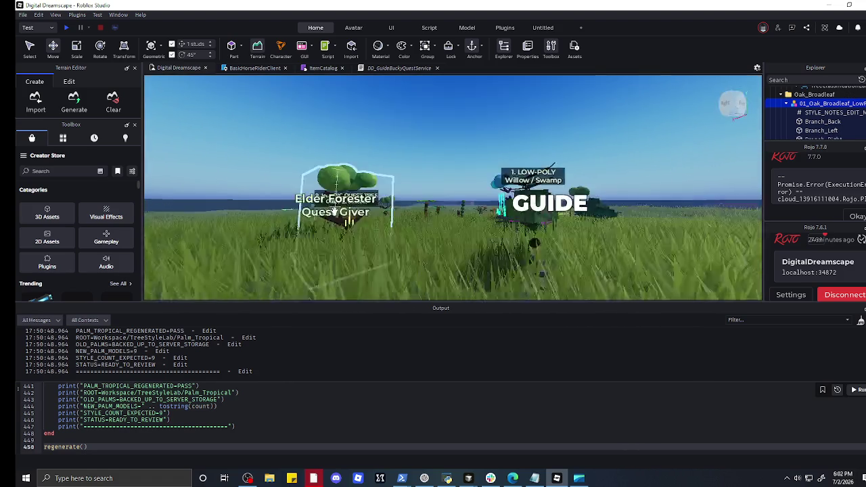
{"action": "key", "text": "w"}
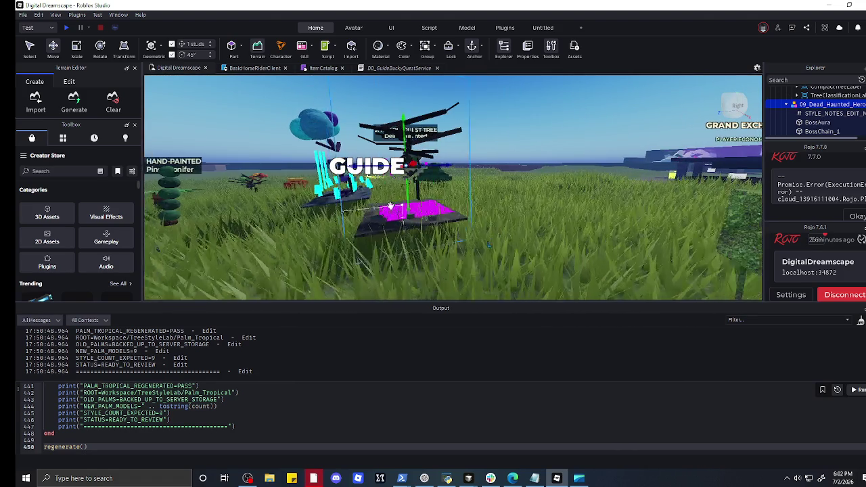
{"action": "key", "text": "d"}
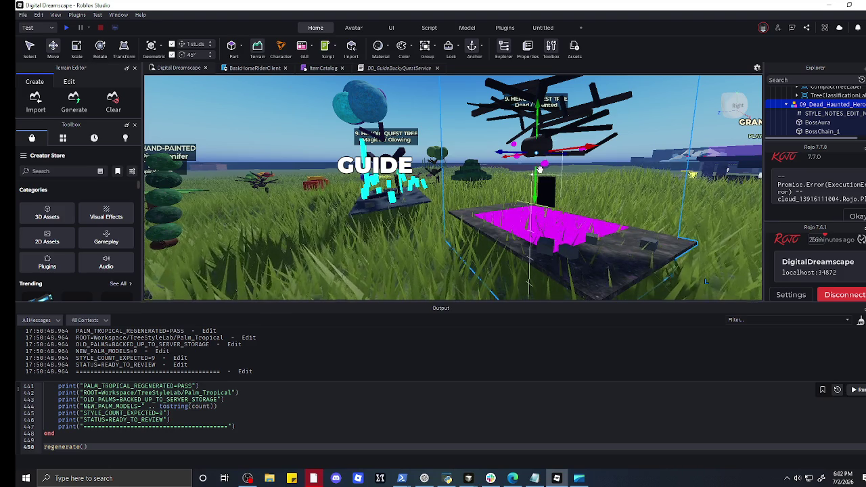
{"action": "left_click_drag", "start_coordinate": [538, 186], "coordinate": [565, 209]}
{"action": "scroll", "coordinate": [565, 209], "scroll_direction": "down", "scroll_amount": 5}
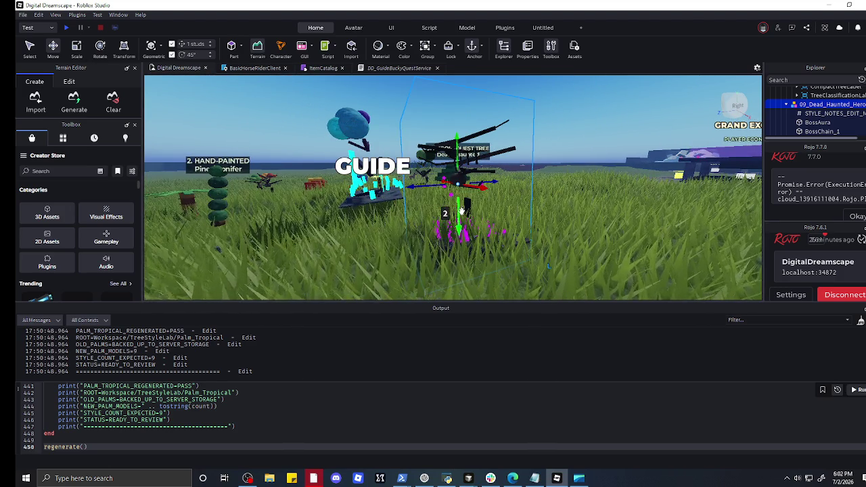
{"action": "mouse_move", "coordinate": [457, 212]}
{"action": "left_mouse_down"}
{"action": "mouse_move", "coordinate": [449, 223]}
{"action": "mouse_move", "coordinate": [339, 221]}
{"action": "left_mouse_up"}
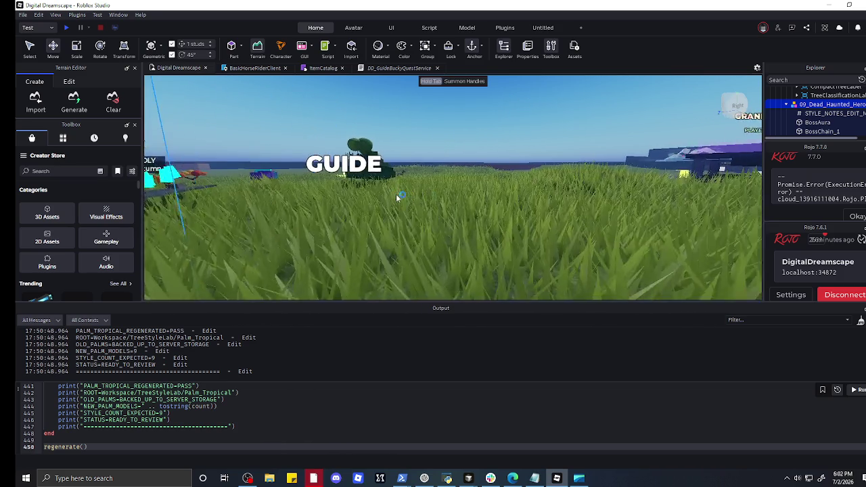
{"action": "scroll", "coordinate": [394, 198], "scroll_direction": "down", "scroll_amount": 10}
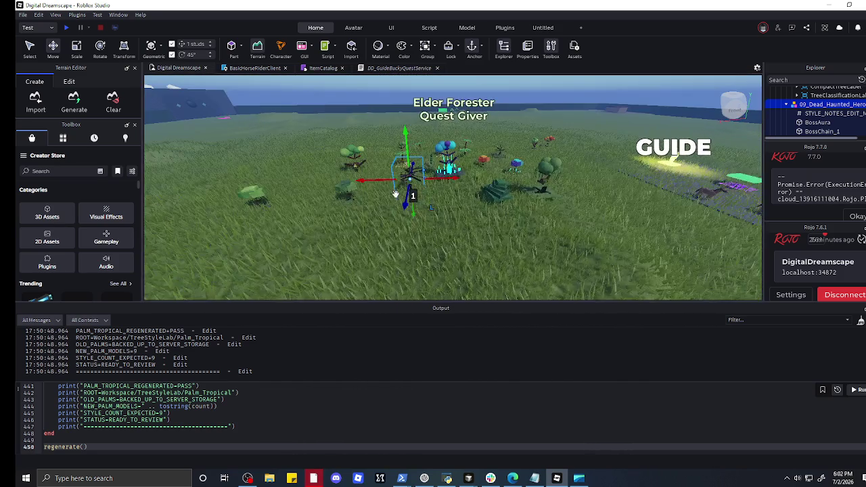
{"action": "scroll", "coordinate": [397, 197], "scroll_direction": "up", "scroll_amount": 10}
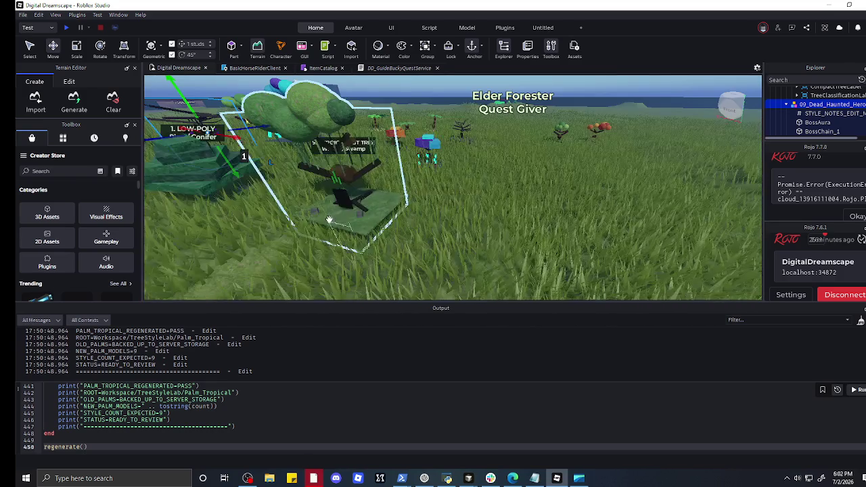
- Shift the 09_Willow_Swamp_Hero tree along its vertical handle beside the Magical/Glowing tree
{"action": "left_click", "coordinate": [336, 207]}
{"action": "left_click_drag", "start_coordinate": [350, 192], "coordinate": [351, 207]}
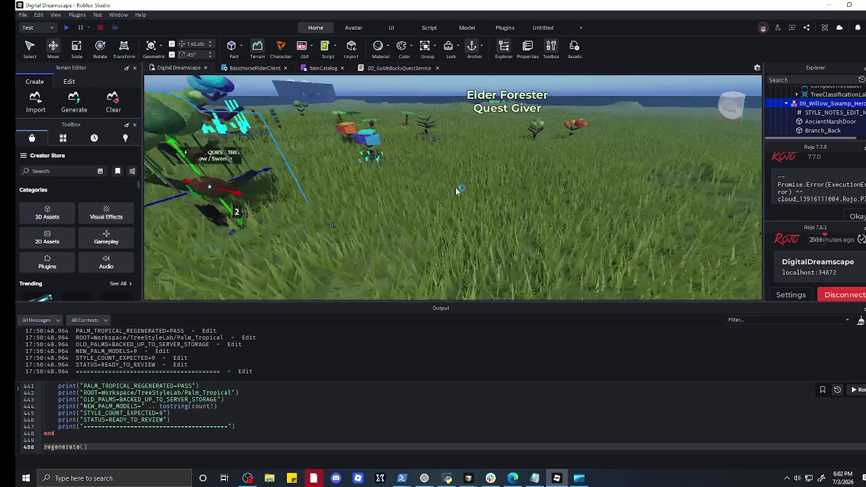
{"action": "key", "text": "w"}
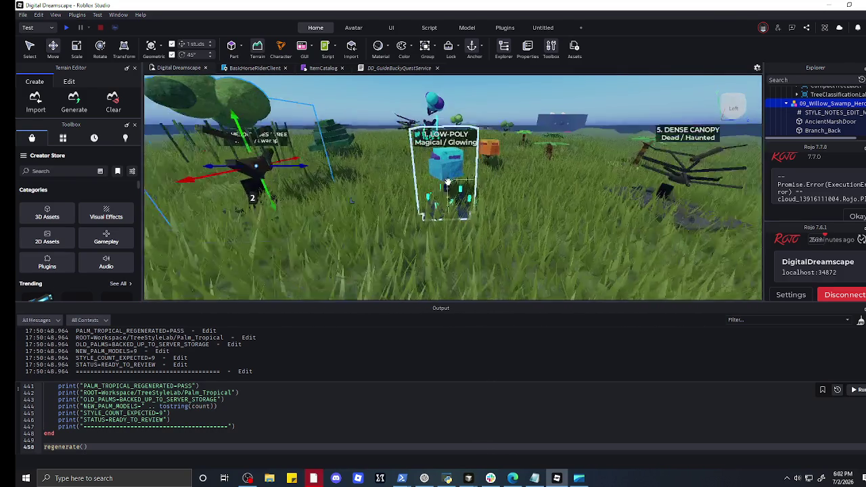
{"action": "key", "text": "s"}
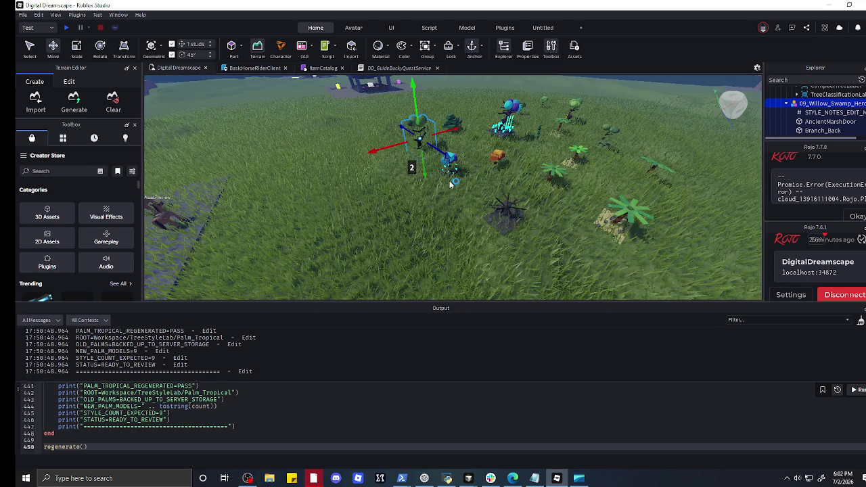
{"action": "left_click", "coordinate": [452, 227]}
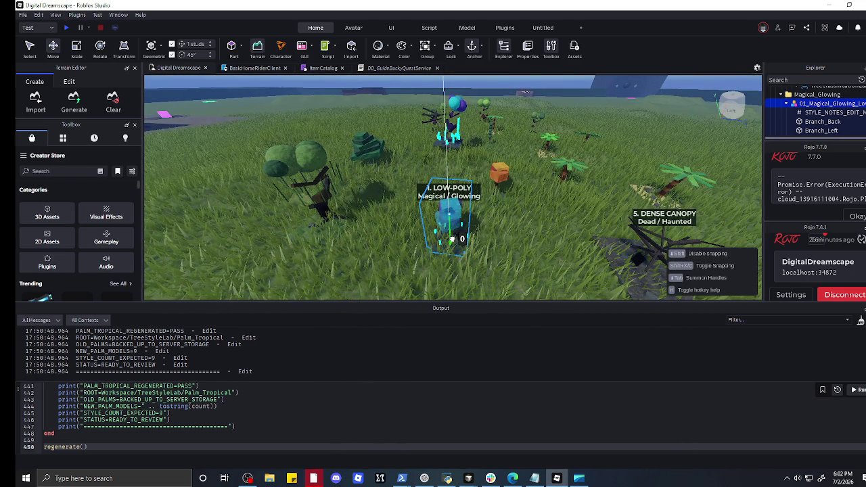
{"action": "key", "text": "w"}
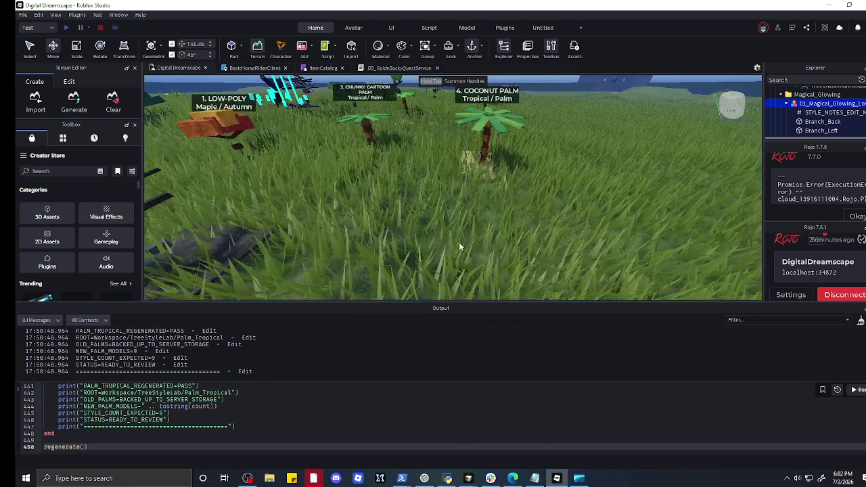
- Lower the Dense Canopy haunted tree and move the Coconut Palm
{"action": "left_click", "coordinate": [410, 195]}
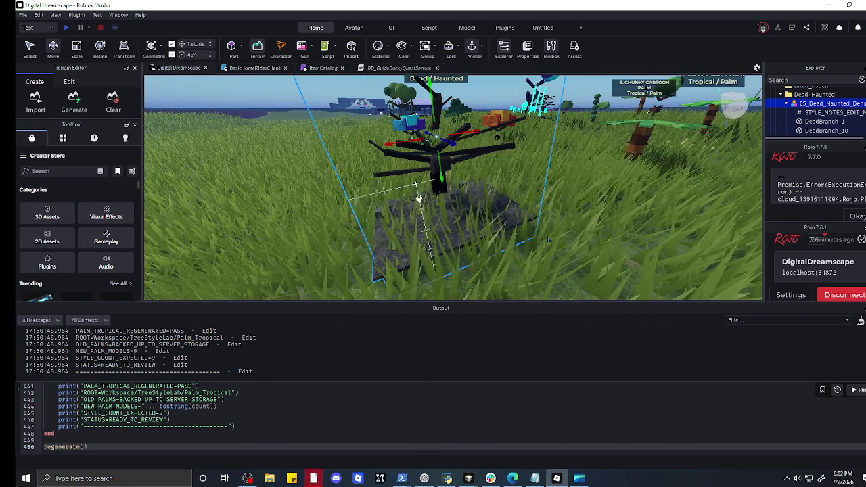
{"action": "left_click_drag", "start_coordinate": [439, 181], "coordinate": [444, 191]}
{"action": "scroll", "coordinate": [441, 203], "scroll_direction": "down", "scroll_amount": 5}
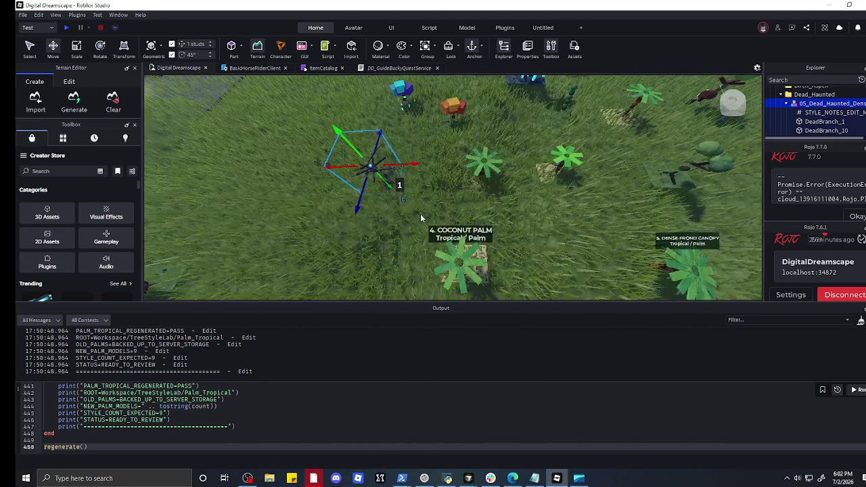
{"action": "scroll", "coordinate": [421, 217], "scroll_direction": "up", "scroll_amount": 10}
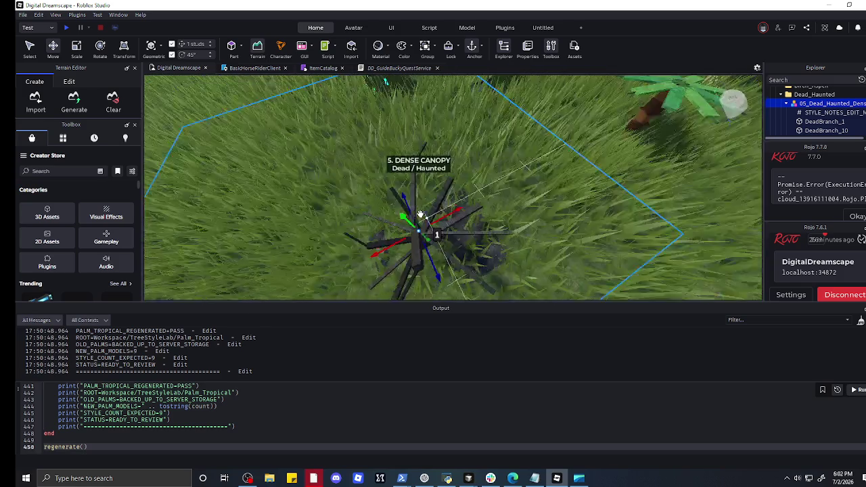
{"action": "scroll", "coordinate": [420, 214], "scroll_direction": "down", "scroll_amount": 8}
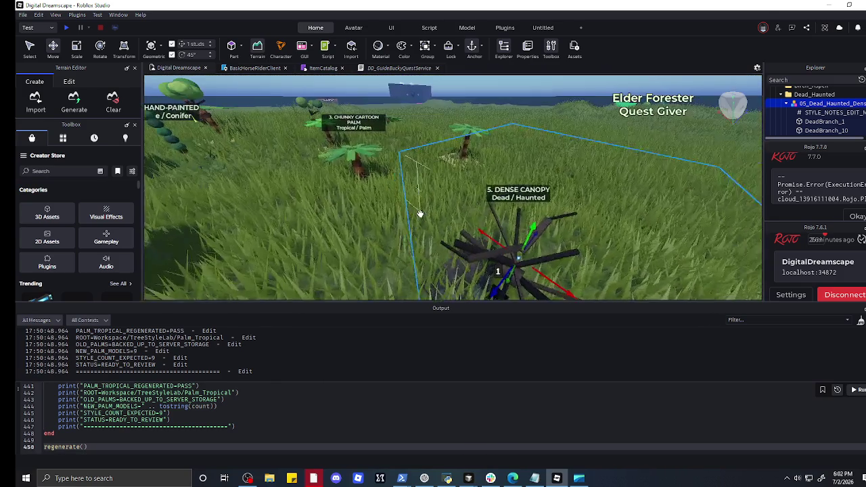
{"action": "scroll", "coordinate": [420, 214], "scroll_direction": "up", "scroll_amount": 8}
{"action": "left_click", "coordinate": [415, 202]}
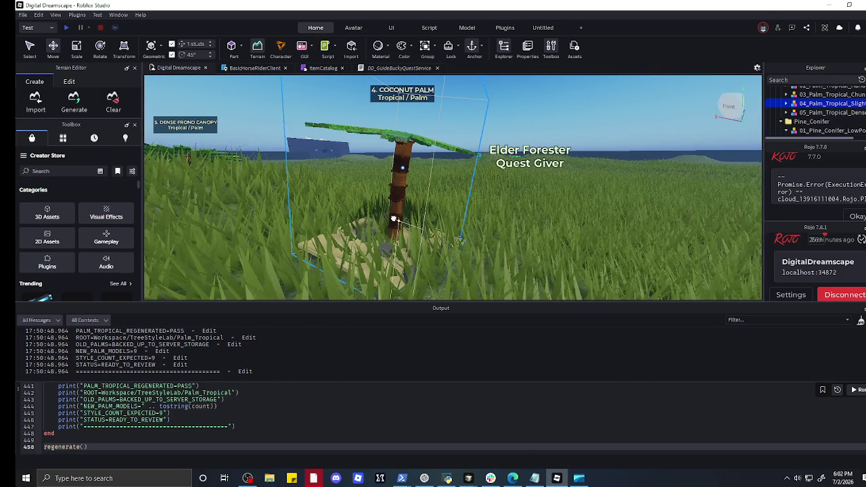
{"action": "mouse_move", "coordinate": [415, 202]}
{"action": "left_mouse_down"}
{"action": "mouse_move", "coordinate": [395, 202]}
{"action": "mouse_move", "coordinate": [400, 217]}
{"action": "left_mouse_up"}
- Move the hand-painted tropical palm down to a new spot
{"action": "scroll", "coordinate": [419, 223], "scroll_direction": "down", "scroll_amount": 5}
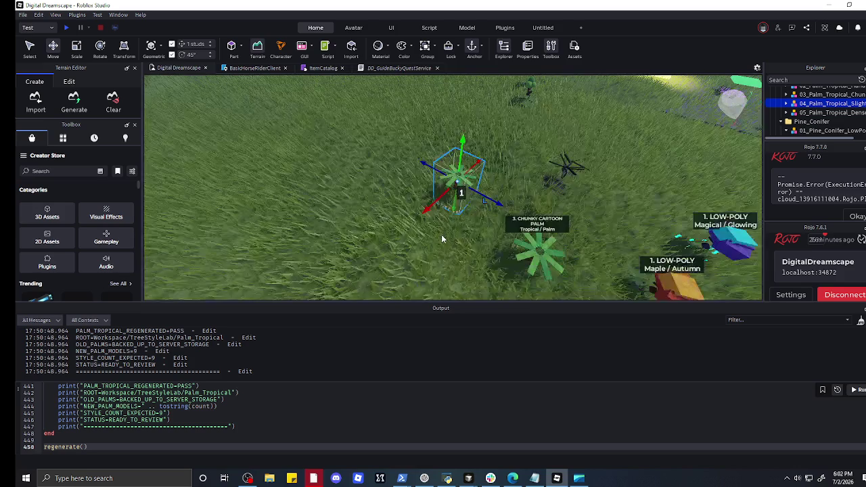
{"action": "scroll", "coordinate": [442, 237], "scroll_direction": "up", "scroll_amount": 5}
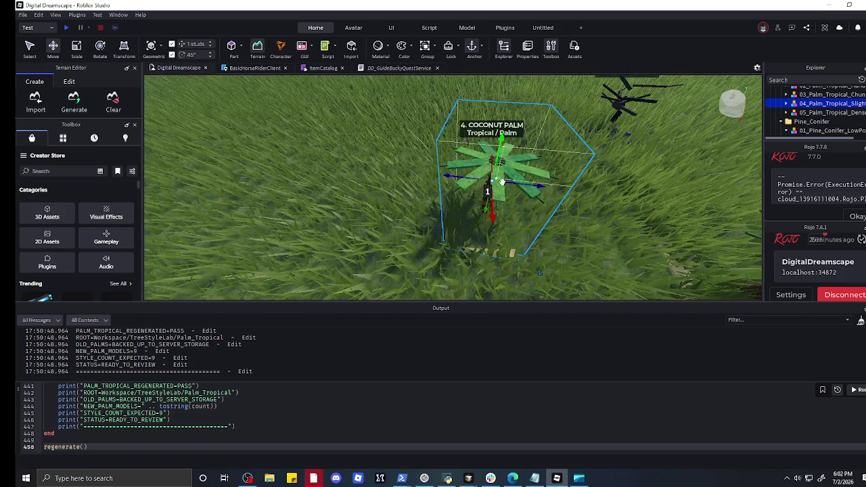
{"action": "scroll", "coordinate": [532, 210], "scroll_direction": "down", "scroll_amount": 5}
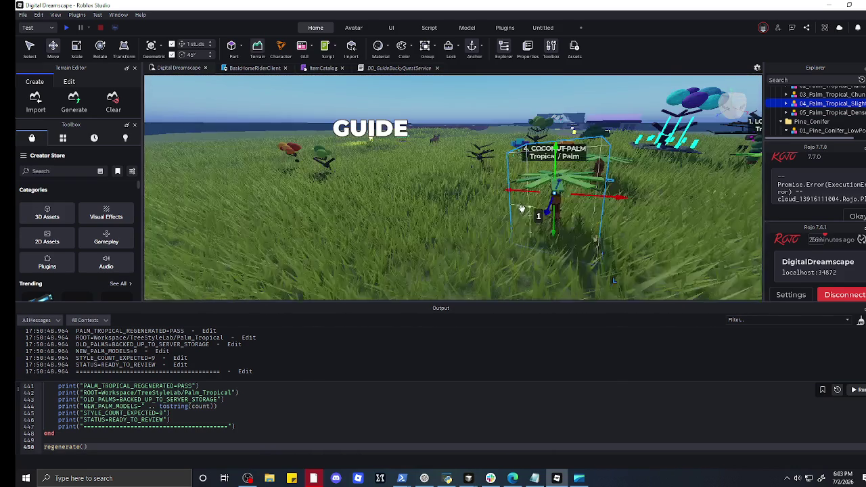
{"action": "scroll", "coordinate": [555, 208], "scroll_direction": "down", "scroll_amount": 5}
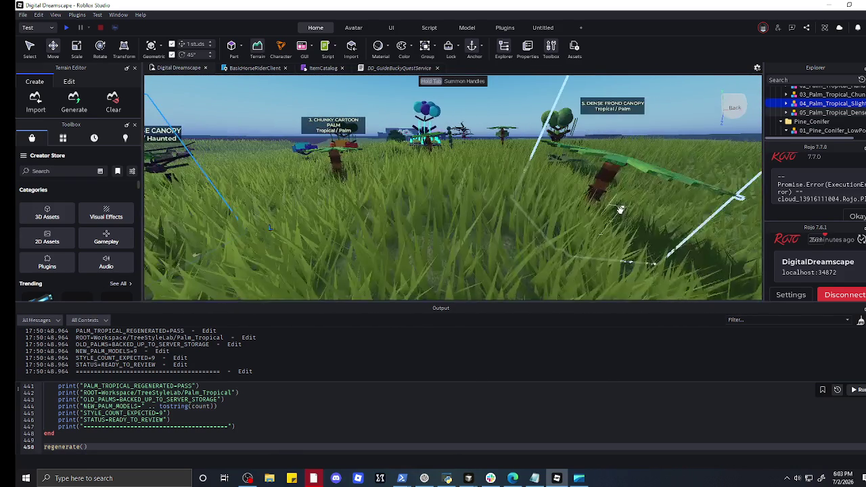
{"action": "scroll", "coordinate": [616, 220], "scroll_direction": "down", "scroll_amount": 5}
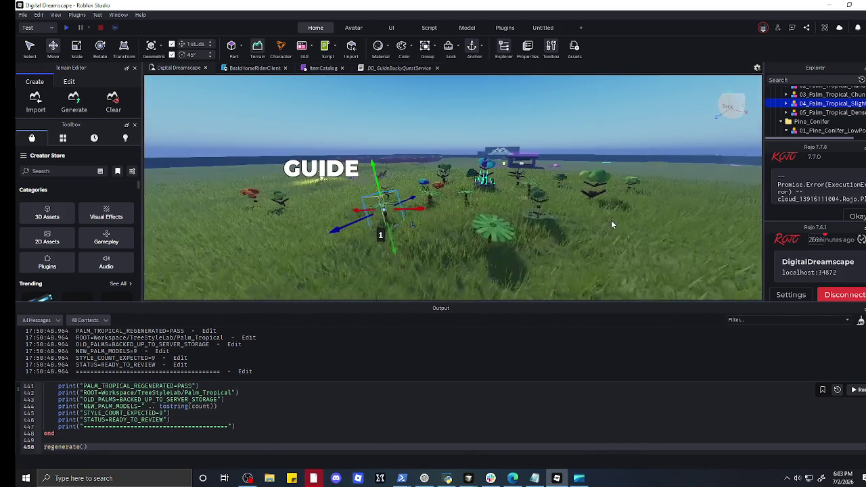
{"action": "scroll", "coordinate": [611, 220], "scroll_direction": "down", "scroll_amount": 5}
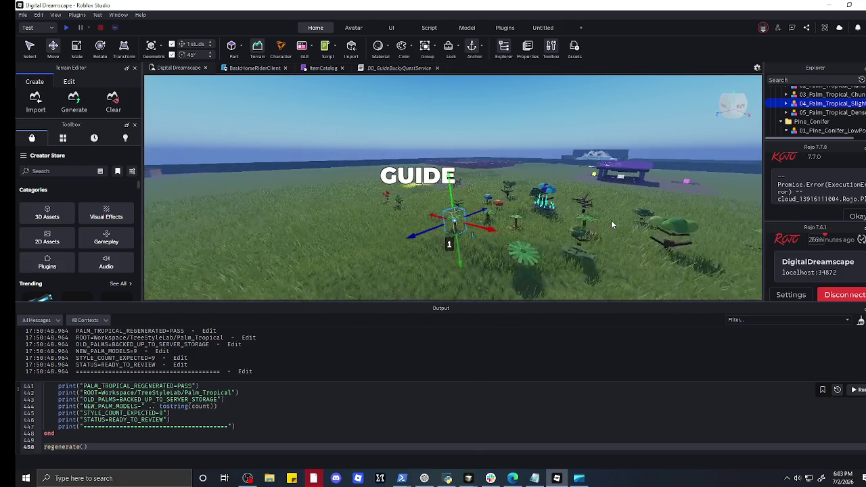
{"action": "left_click", "coordinate": [488, 236]}
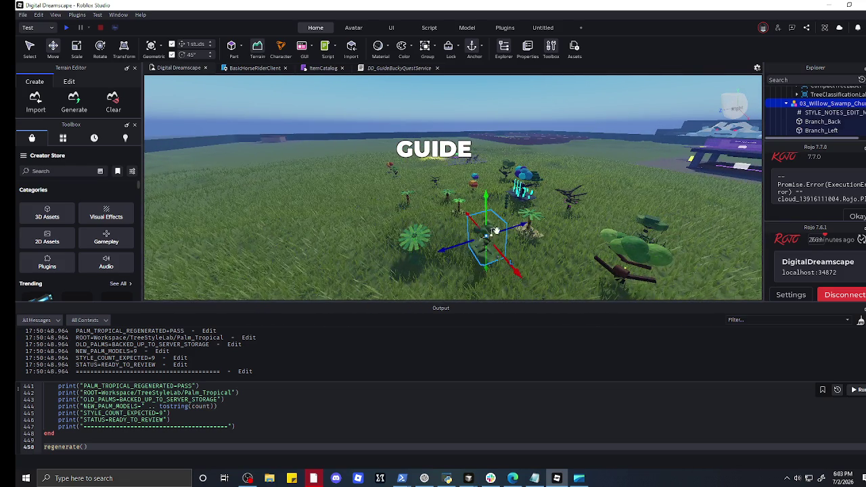
{"action": "scroll", "coordinate": [532, 274], "scroll_direction": "up", "scroll_amount": 5}
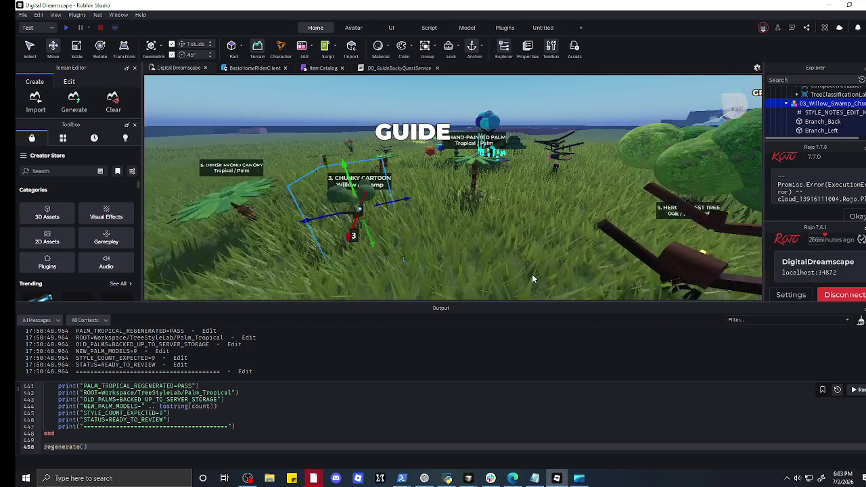
{"action": "scroll", "coordinate": [532, 274], "scroll_direction": "down", "scroll_amount": 4}
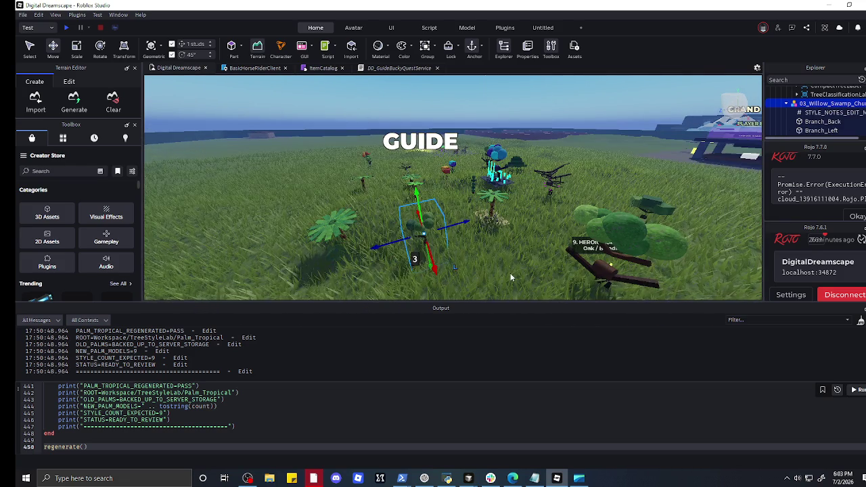
{"action": "left_click", "coordinate": [511, 278]}
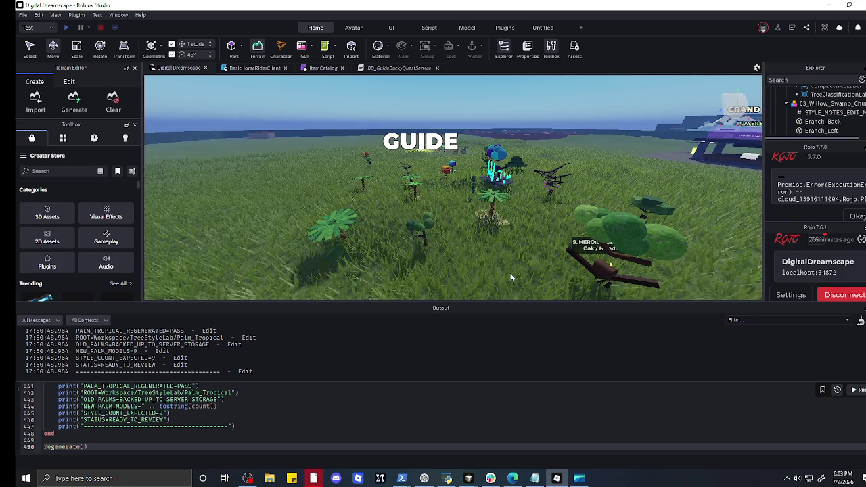
{"action": "left_click", "coordinate": [498, 215]}
{"action": "left_click_drag", "start_coordinate": [487, 218], "coordinate": [509, 260]}
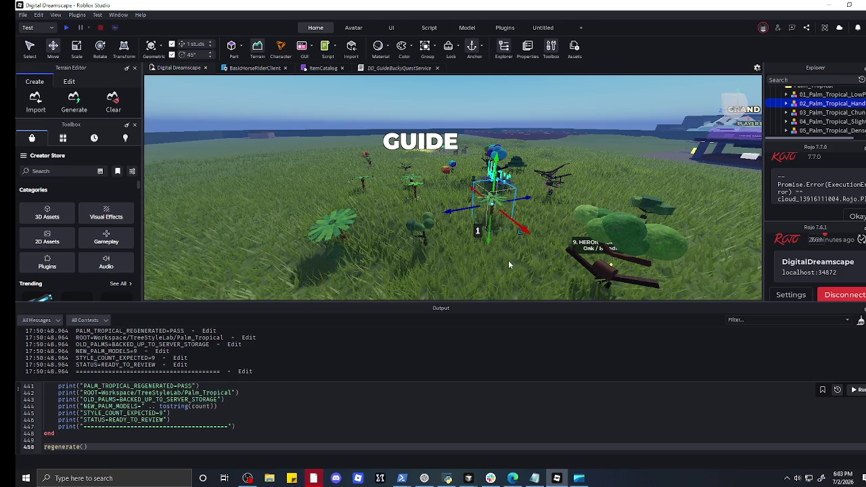
{"action": "left_click", "coordinate": [509, 260]}
- Drag the oak and the red autumn maple into the tree cluster
{"action": "key", "text": "d"}
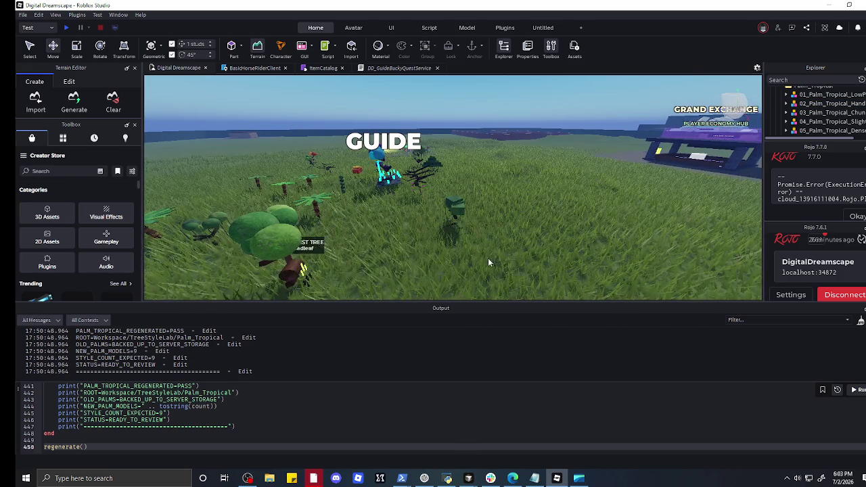
{"action": "key", "text": "s"}
{"action": "key", "text": "s"}
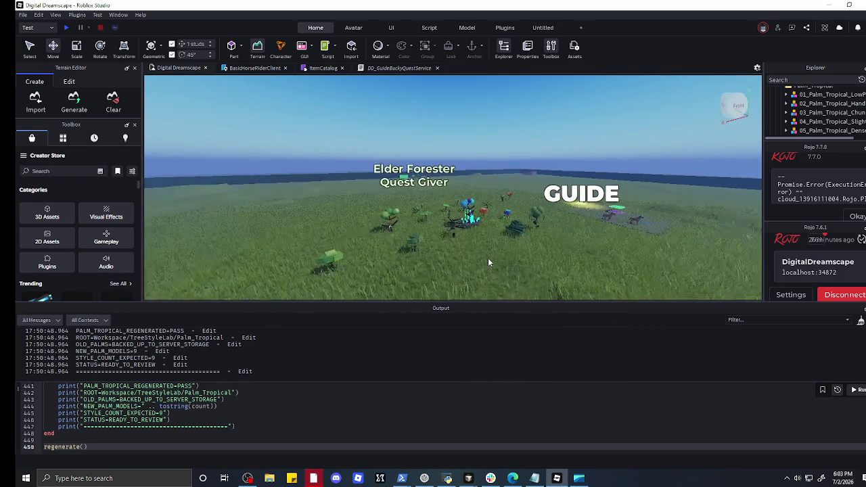
{"action": "scroll", "coordinate": [489, 263], "scroll_direction": "up", "scroll_amount": 5}
{"action": "key", "text": "s"}
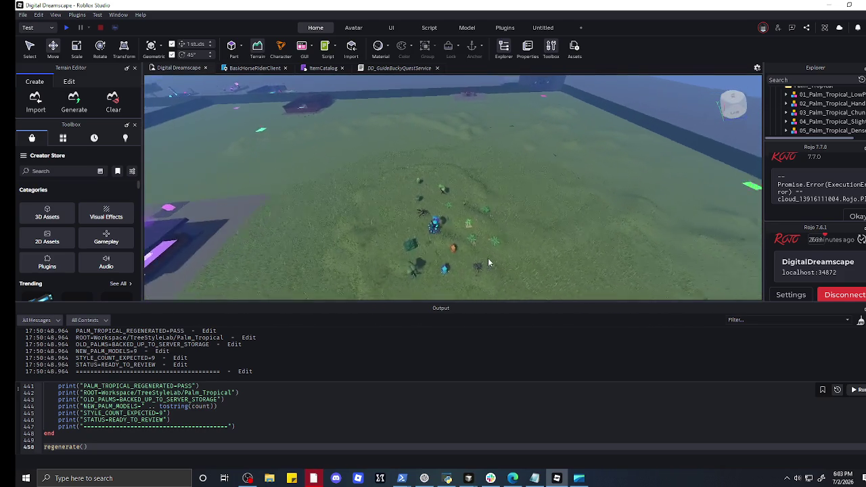
{"action": "scroll", "coordinate": [451, 288], "scroll_direction": "up", "scroll_amount": 3}
{"action": "mouse_move", "coordinate": [388, 233]}
{"action": "left_mouse_down"}
{"action": "mouse_move", "coordinate": [497, 163]}
{"action": "mouse_move", "coordinate": [517, 121]}
{"action": "left_mouse_up"}
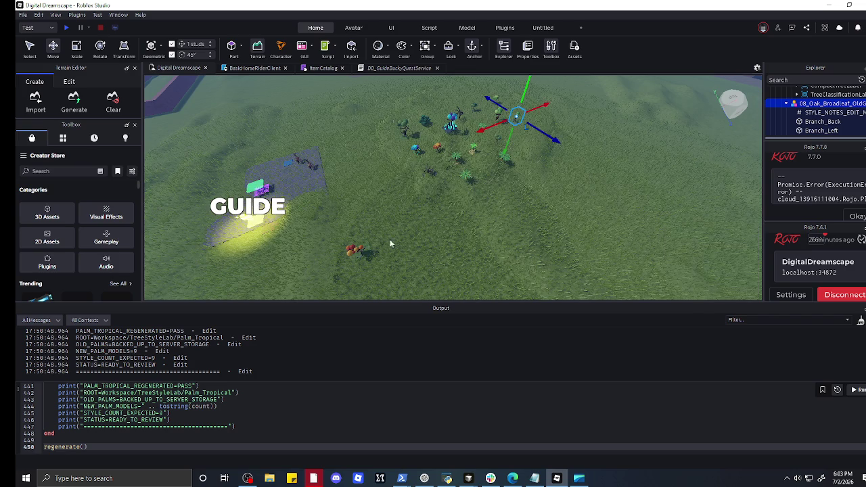
{"action": "mouse_move", "coordinate": [353, 249]}
{"action": "left_mouse_down"}
{"action": "mouse_move", "coordinate": [463, 116]}
{"action": "mouse_move", "coordinate": [439, 101]}
{"action": "left_mouse_up"}
- Nudge the palm trees into place within the cluster
{"action": "scroll", "coordinate": [571, 137], "scroll_direction": "up", "scroll_amount": 5}
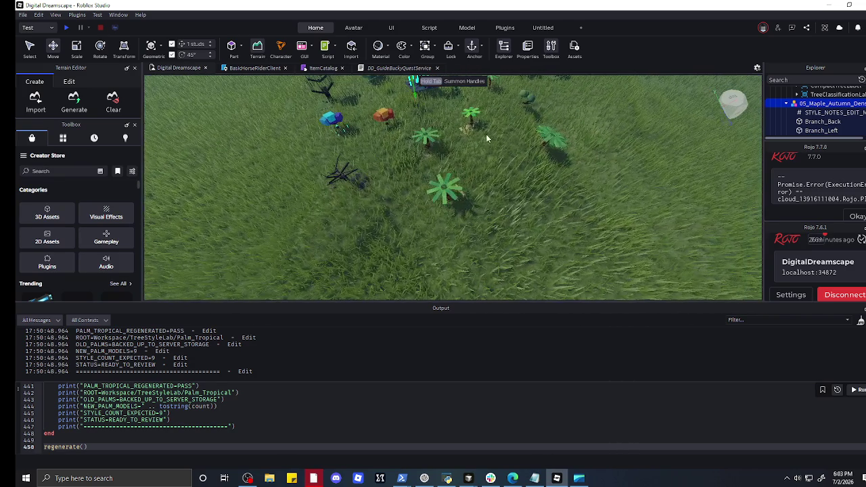
{"action": "left_click", "coordinate": [488, 133]}
{"action": "key", "text": "w"}
{"action": "left_click", "coordinate": [477, 119]}
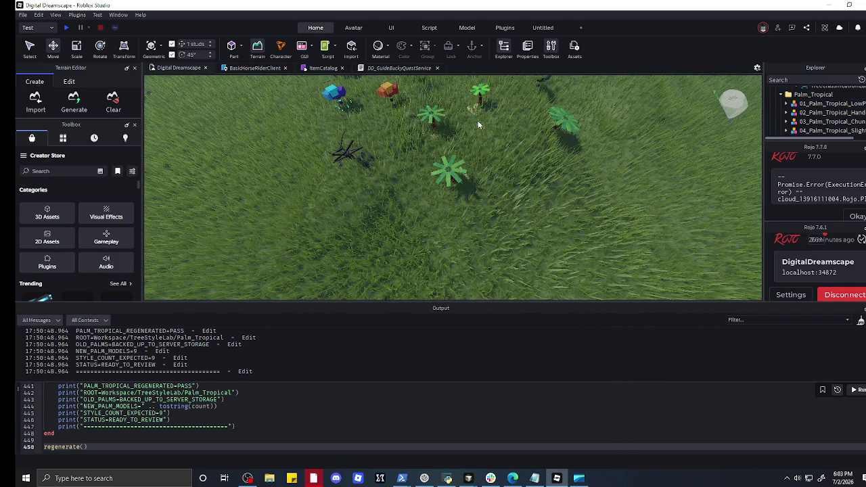
{"action": "left_click", "coordinate": [486, 115]}
{"action": "left_click_drag", "start_coordinate": [481, 120], "coordinate": [479, 123]}
{"action": "left_click", "coordinate": [532, 139]}
{"action": "scroll", "coordinate": [604, 113], "scroll_direction": "up", "scroll_amount": 8}
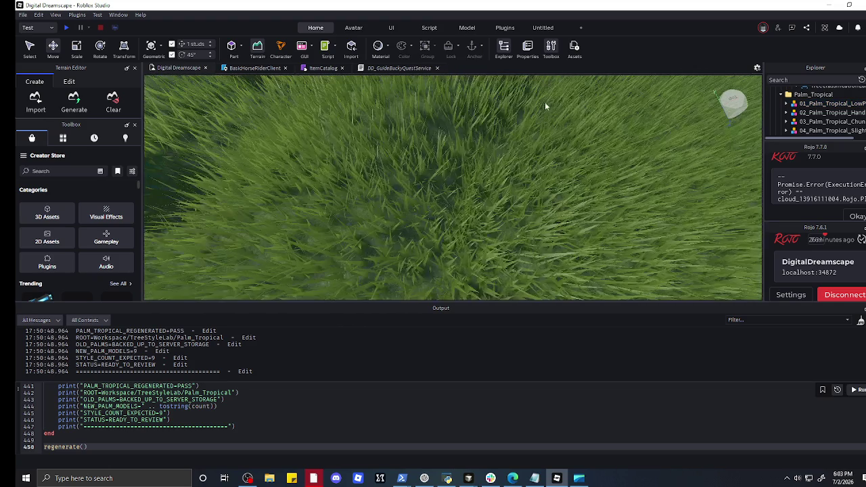
{"action": "scroll", "coordinate": [545, 106], "scroll_direction": "down", "scroll_amount": 15}
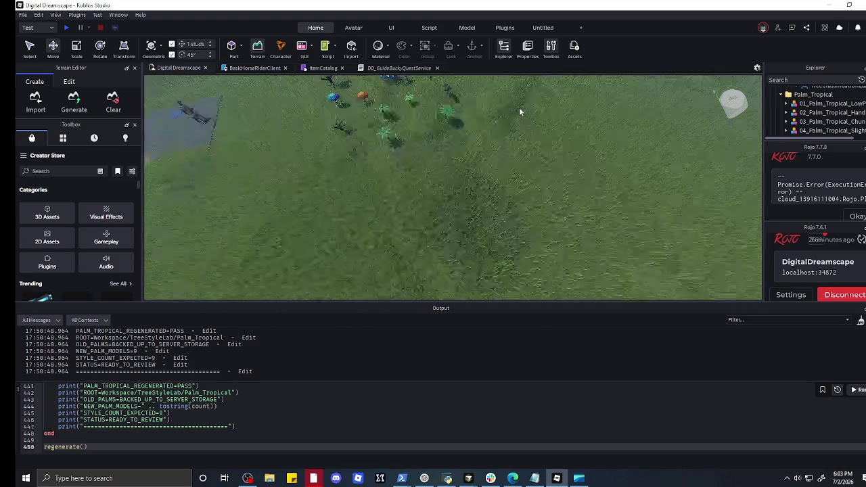
{"action": "scroll", "coordinate": [512, 271], "scroll_direction": "up", "scroll_amount": 10}
{"action": "left_click", "coordinate": [427, 219]}
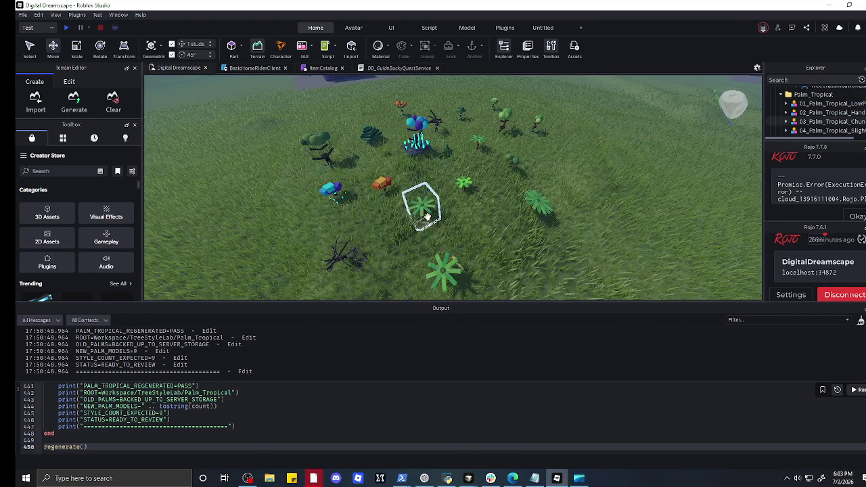
{"action": "left_click_drag", "start_coordinate": [426, 222], "coordinate": [427, 226]}
{"action": "left_click", "coordinate": [463, 180]}
{"action": "left_click_drag", "start_coordinate": [463, 180], "coordinate": [422, 167]}
- Place the glowing magical tree beside the Elder Forester quest giver
{"action": "left_click", "coordinate": [464, 119]}
{"action": "key", "text": "w"}
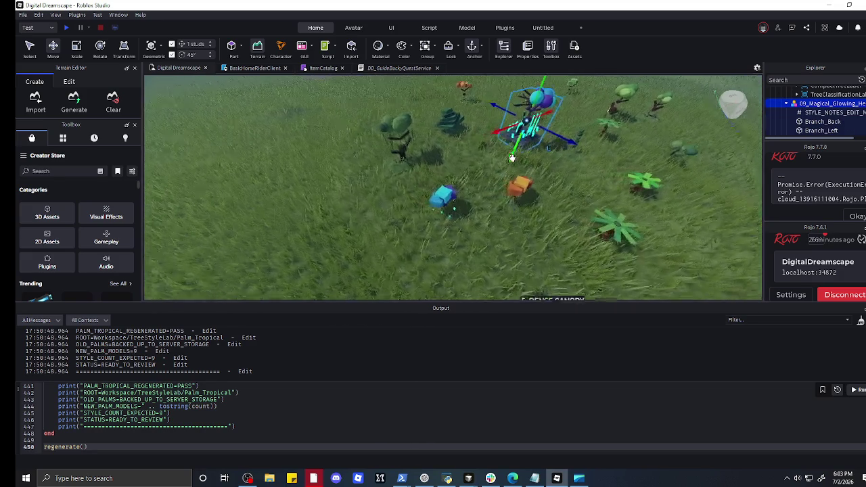
{"action": "key", "text": "s"}
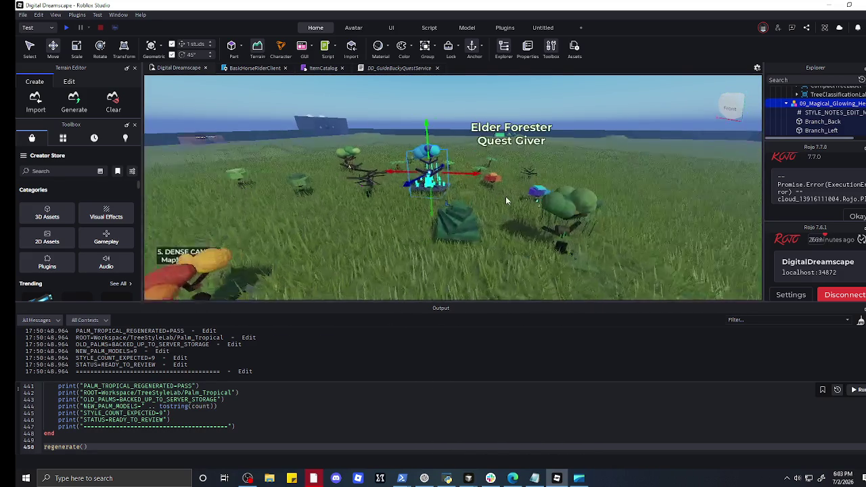
{"action": "left_click_drag", "start_coordinate": [478, 196], "coordinate": [477, 200]}
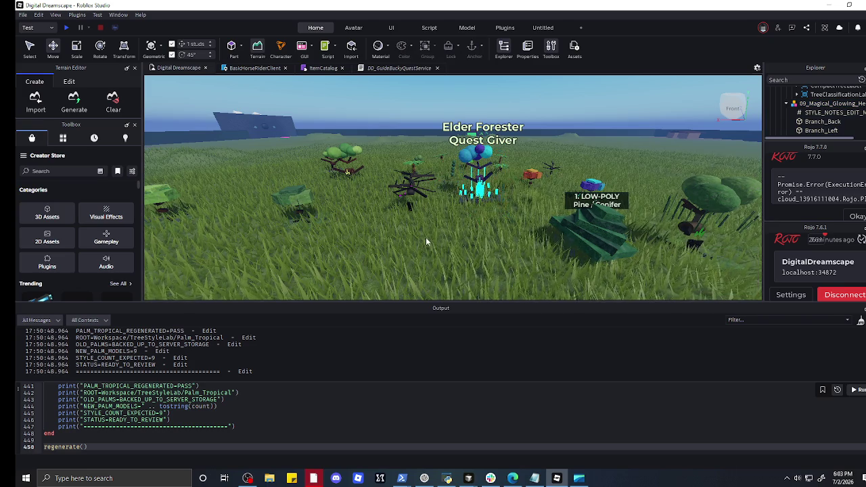
{"action": "left_click", "coordinate": [426, 237]}
{"action": "key", "text": "d"}
{"action": "key", "text": "e"}
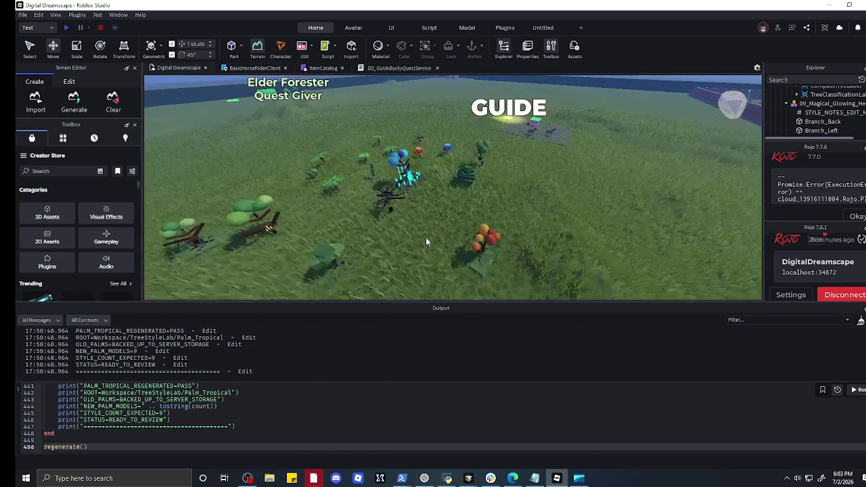
- Push the autumn maple tree slightly further back in the cluster
{"action": "left_click", "coordinate": [448, 249]}
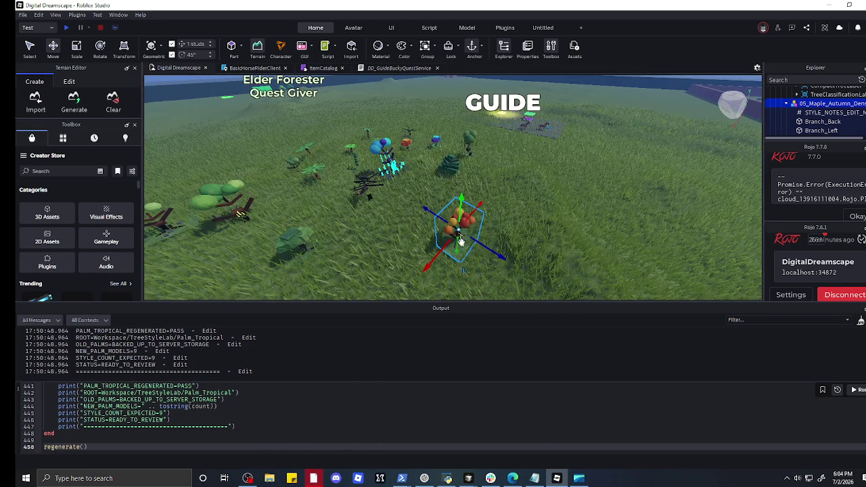
{"action": "left_click_drag", "start_coordinate": [461, 242], "coordinate": [461, 245]}
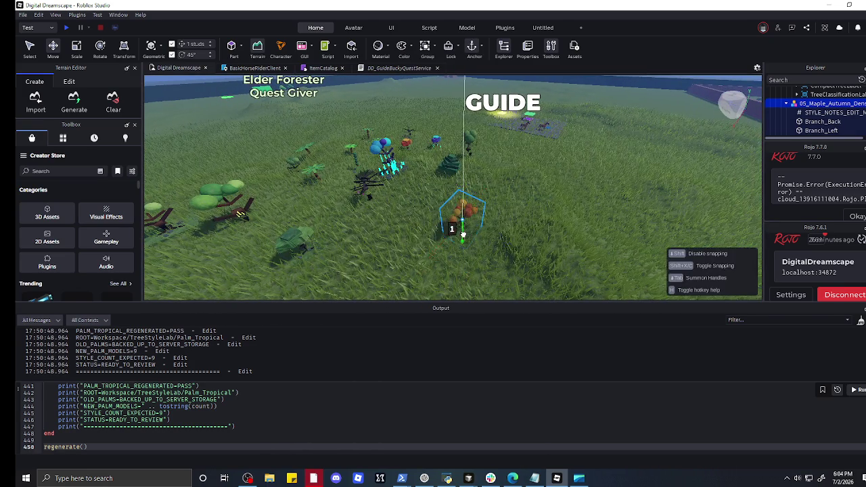
{"action": "left_click", "coordinate": [390, 240]}
{"action": "scroll", "coordinate": [388, 238], "scroll_direction": "up", "scroll_amount": 5}
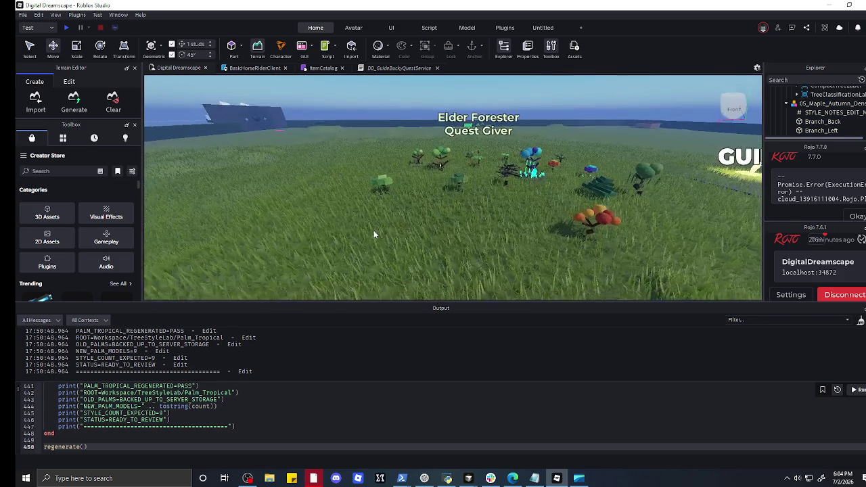
{"action": "key", "text": "s"}
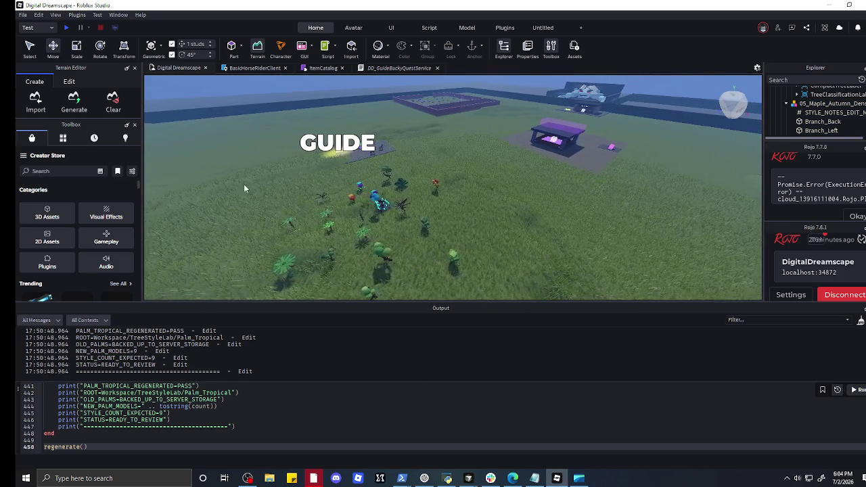
- Box-select just the favourite trees in the viewport
{"action": "left_click_drag", "start_coordinate": [244, 178], "coordinate": [345, 290]}
{"action": "mouse_move", "coordinate": [452, 307]}
{"action": "left_mouse_down"}
{"action": "mouse_move", "coordinate": [499, 298]}
{"action": "mouse_move", "coordinate": [509, 286]}
{"action": "left_mouse_up"}
{"action": "left_click_drag", "start_coordinate": [310, 154], "coordinate": [538, 286]}
{"action": "left_click", "coordinate": [315, 182]}
{"action": "left_click_drag", "start_coordinate": [316, 183], "coordinate": [499, 255]}
{"action": "left_click", "coordinate": [326, 179]}
{"action": "mouse_move", "coordinate": [325, 178]}
{"action": "left_mouse_down"}
{"action": "mouse_move", "coordinate": [530, 259]}
{"action": "mouse_move", "coordinate": [552, 292]}
{"action": "left_mouse_up"}
{"action": "left_click", "coordinate": [321, 187]}
{"action": "mouse_move", "coordinate": [296, 204]}
{"action": "left_mouse_down"}
{"action": "mouse_move", "coordinate": [436, 168]}
{"action": "mouse_move", "coordinate": [536, 259]}
{"action": "left_mouse_up"}
{"action": "left_click", "coordinate": [340, 196]}
{"action": "mouse_move", "coordinate": [438, 151]}
{"action": "left_mouse_down"}
{"action": "mouse_move", "coordinate": [368, 190]}
{"action": "mouse_move", "coordinate": [368, 216]}
{"action": "left_mouse_up"}
{"action": "left_click", "coordinate": [461, 158]}
{"action": "left_click_drag", "start_coordinate": [315, 201], "coordinate": [534, 276]}
{"action": "mouse_move", "coordinate": [344, 174]}
{"action": "left_mouse_down"}
{"action": "mouse_move", "coordinate": [512, 215]}
{"action": "mouse_move", "coordinate": [488, 243]}
{"action": "mouse_move", "coordinate": [498, 276]}
{"action": "mouse_move", "coordinate": [506, 204]}
{"action": "left_mouse_up"}
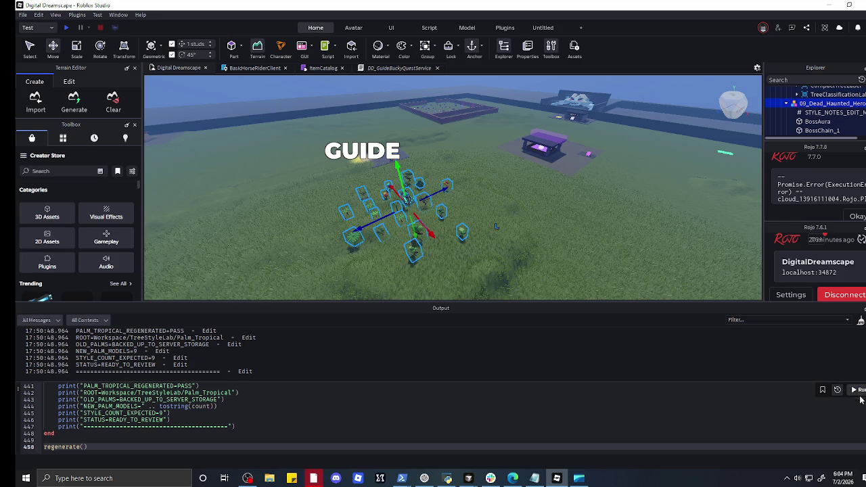
- Move the chosen trees to the lower left, away from the lab, then switch to ChatGPT
{"action": "mouse_move", "coordinate": [833, 477]}
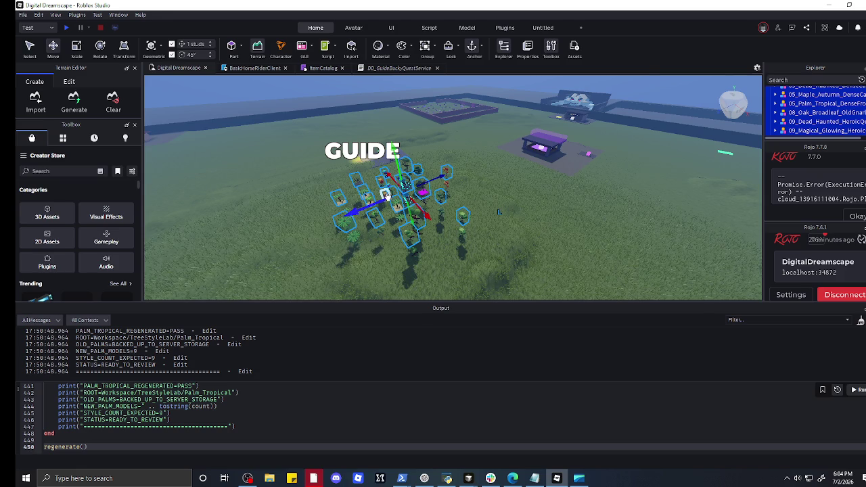
{"action": "mouse_move", "coordinate": [375, 205]}
{"action": "left_mouse_down"}
{"action": "mouse_move", "coordinate": [332, 251]}
{"action": "mouse_move", "coordinate": [253, 231]}
{"action": "mouse_move", "coordinate": [183, 257]}
{"action": "left_mouse_up"}
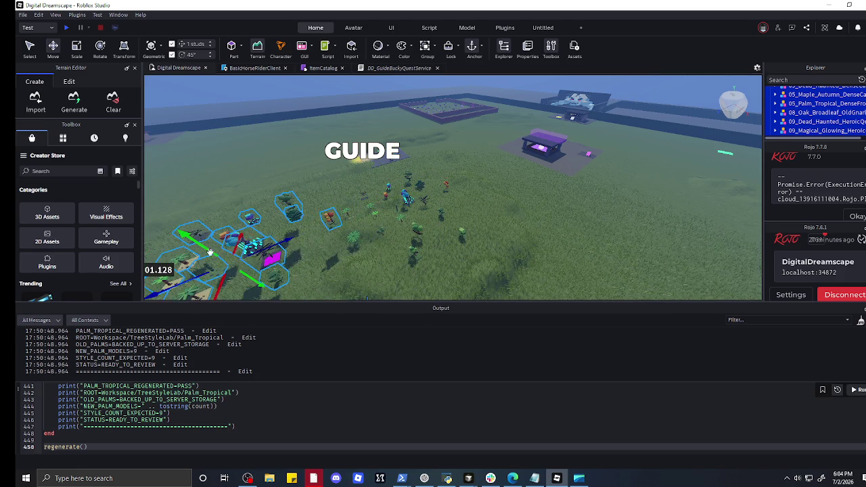
{"action": "key", "text": "f"}
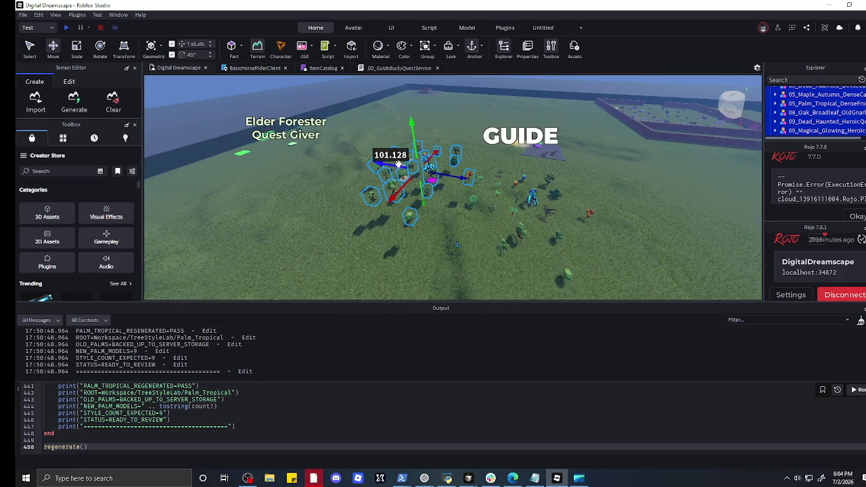
{"action": "mouse_move", "coordinate": [393, 166]}
{"action": "left_mouse_down"}
{"action": "mouse_move", "coordinate": [365, 175]}
{"action": "mouse_move", "coordinate": [333, 167]}
{"action": "mouse_move", "coordinate": [379, 181]}
{"action": "mouse_move", "coordinate": [391, 241]}
{"action": "left_mouse_up"}
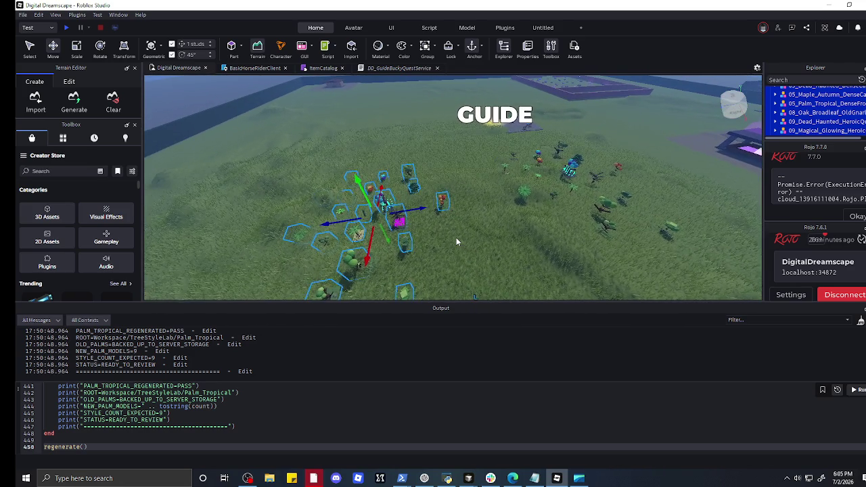
{"action": "mouse_move", "coordinate": [370, 193]}
{"action": "left_mouse_down"}
{"action": "mouse_move", "coordinate": [359, 188]}
{"action": "mouse_move", "coordinate": [367, 195]}
{"action": "left_mouse_up"}
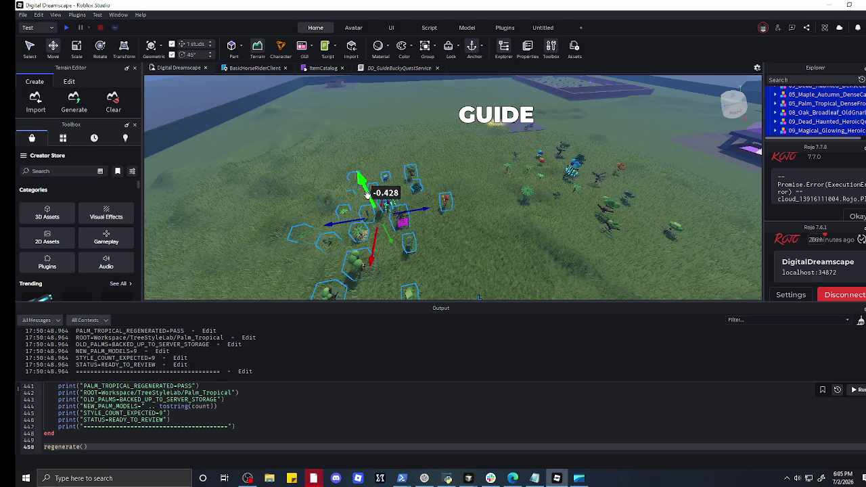
{"action": "left_click", "coordinate": [424, 478]}
{"action": "type", "text": "all the ones selectew"}
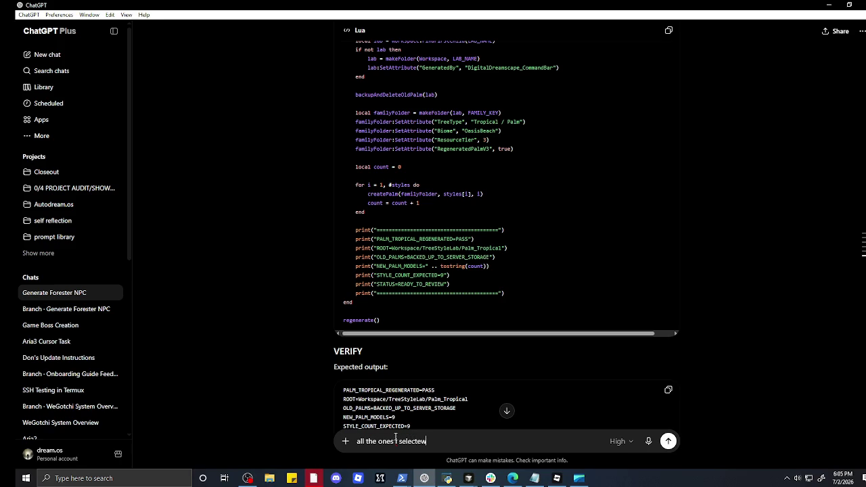
- Fix the typo and send ChatGPT the message that the selected trees are the styles I like
{"action": "key", "text": "BackSpace"}
{"action": "type", "text": "d are the st"}
{"action": "type", "text": "yles i like"}
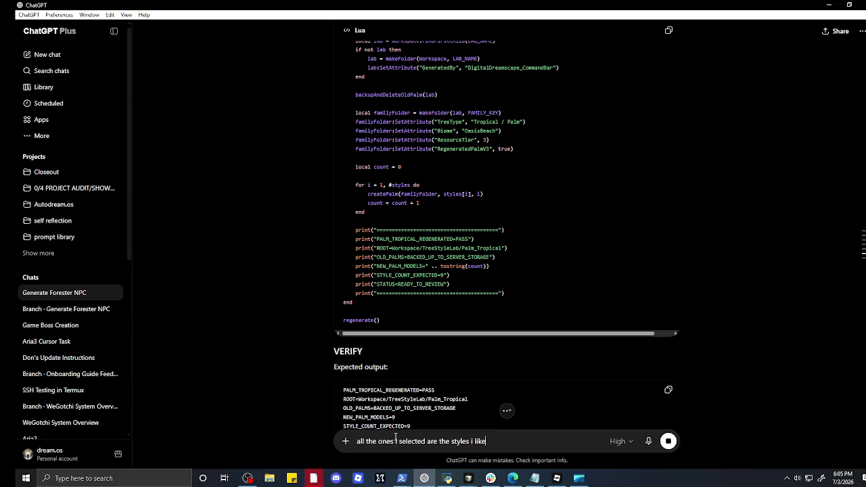
{"action": "key", "text": "Return"}
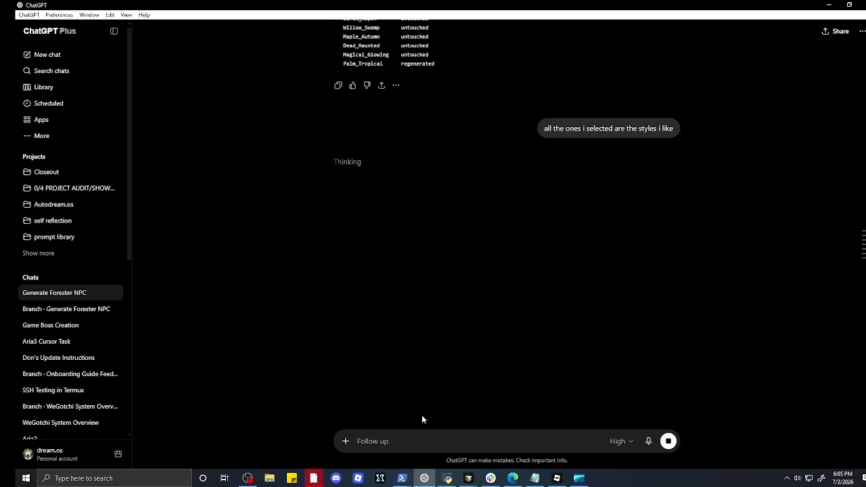
{"action": "scroll", "coordinate": [406, 331], "scroll_direction": "up", "scroll_amount": 2}
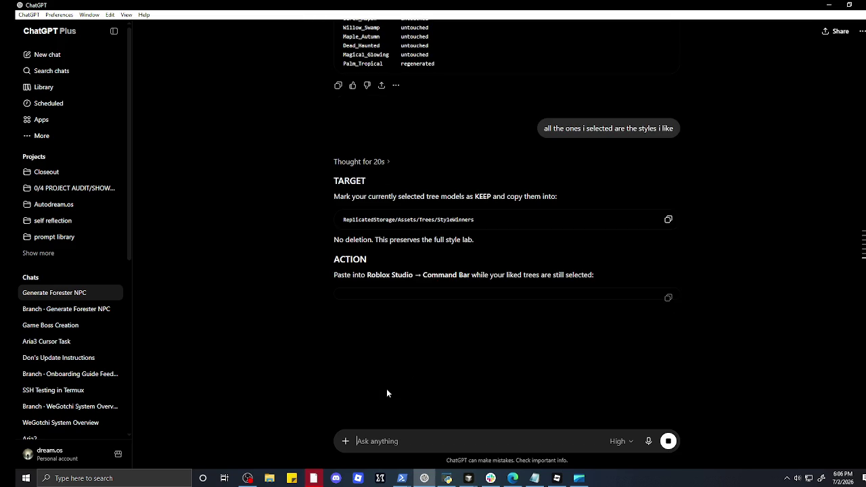
- Copy the Forester NPC generator code from its branch chat and return to Roblox Studio
{"action": "left_click", "coordinate": [590, 481]}
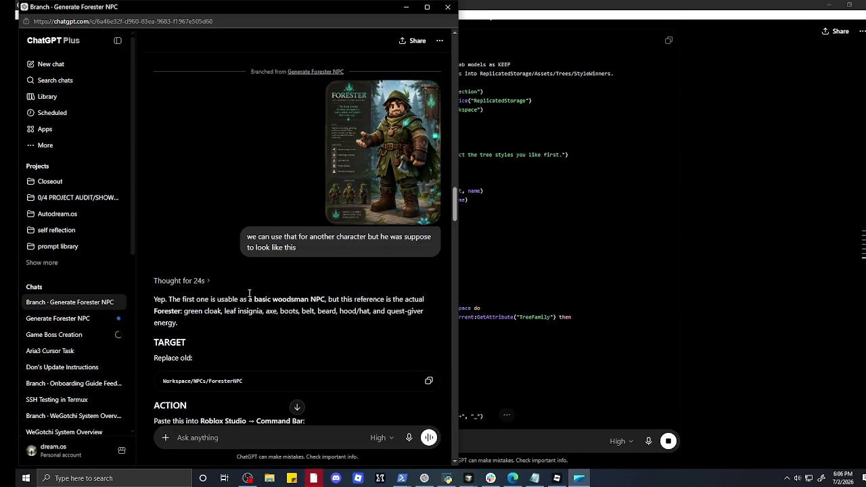
{"action": "scroll", "coordinate": [249, 293], "scroll_direction": "down", "scroll_amount": 3}
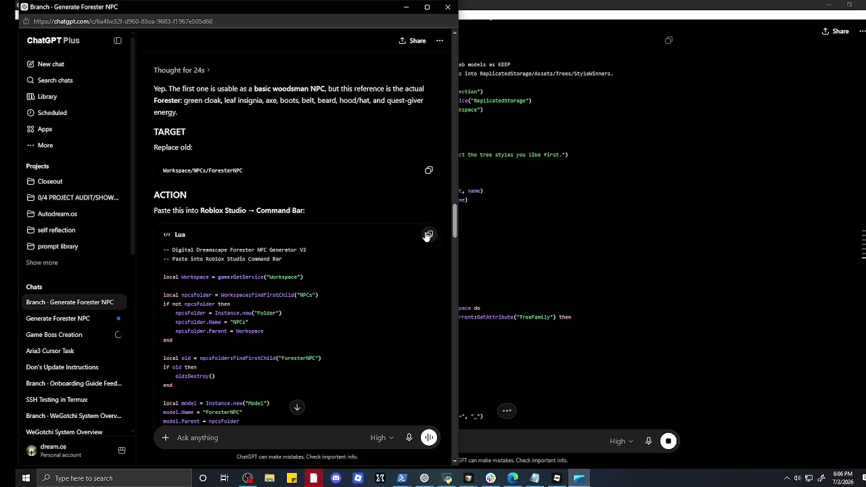
{"action": "left_click", "coordinate": [829, 5]}
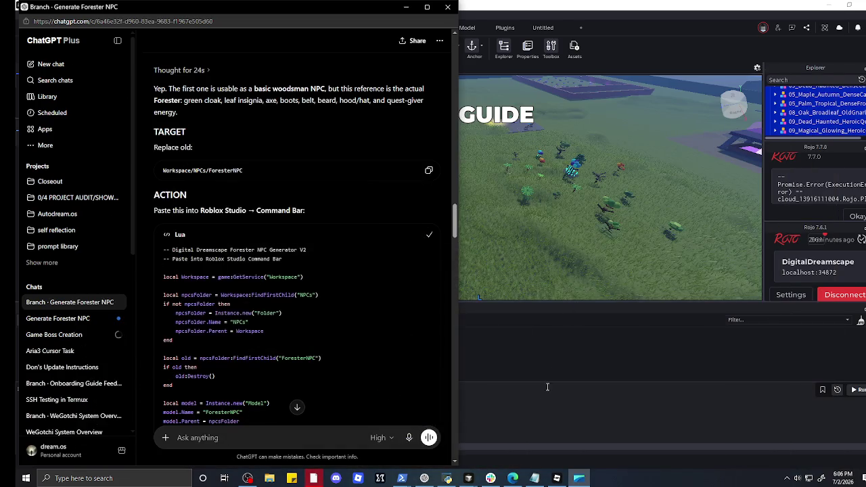
{"action": "left_click", "coordinate": [541, 415]}
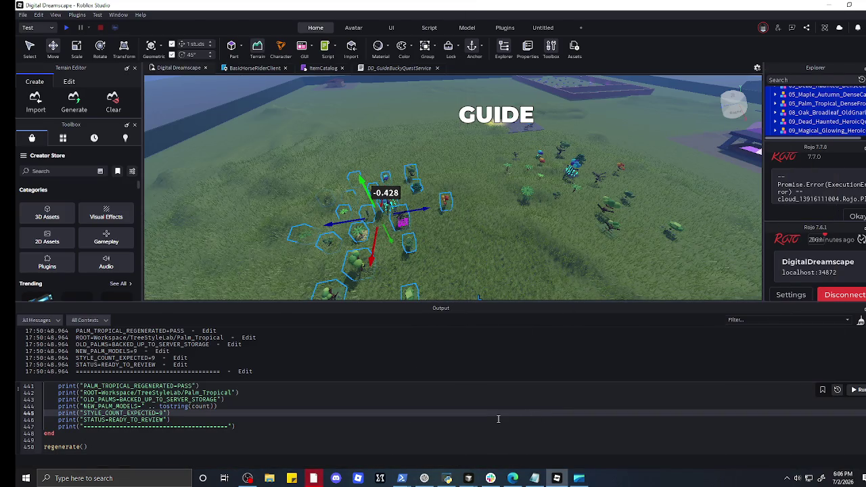
- Paste the Forester NPC V2 generator over the old Command Bar script and run it
{"action": "key", "text": "ctrl+a"}
{"action": "key", "text": "ctrl+v"}
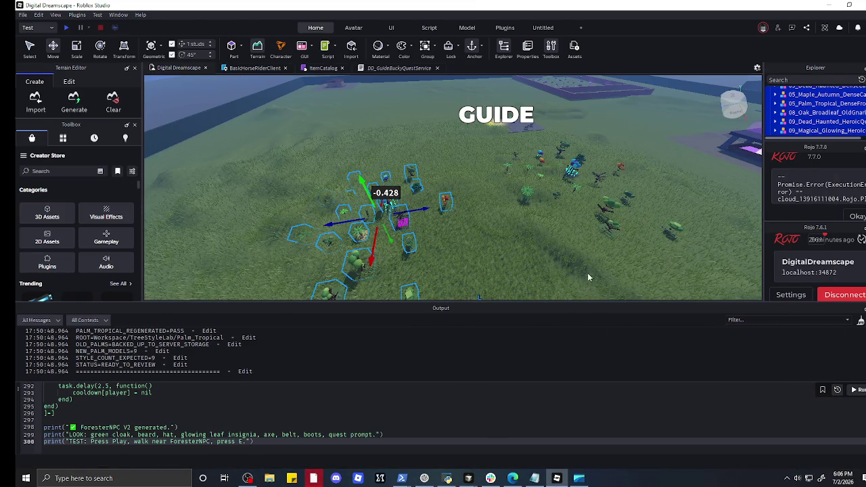
{"action": "left_click", "coordinate": [860, 391]}
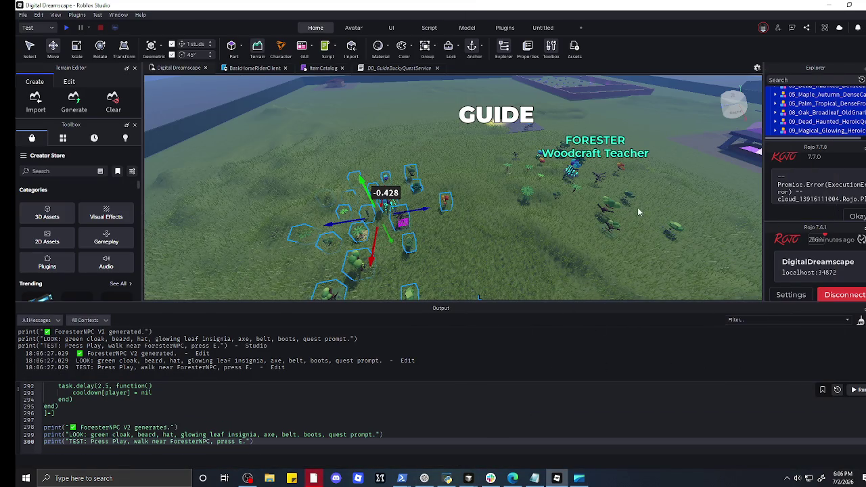
{"action": "scroll", "coordinate": [638, 189], "scroll_direction": "up", "scroll_amount": 10}
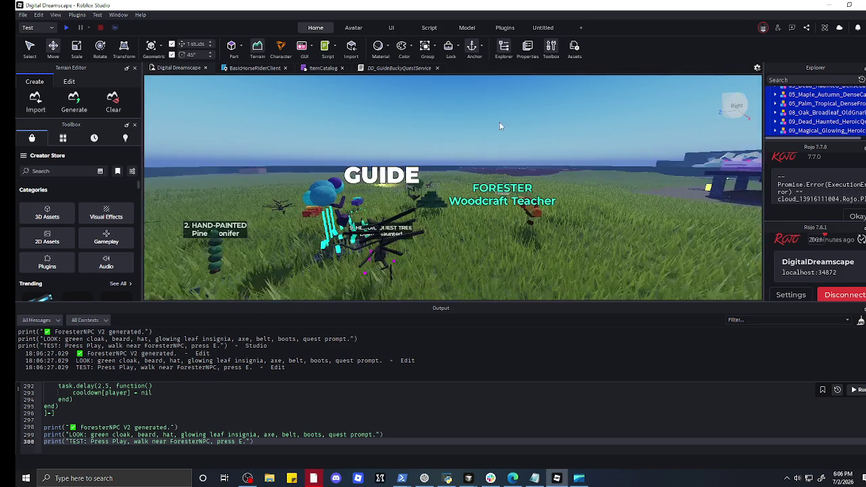
{"action": "scroll", "coordinate": [513, 202], "scroll_direction": "up", "scroll_amount": 10}
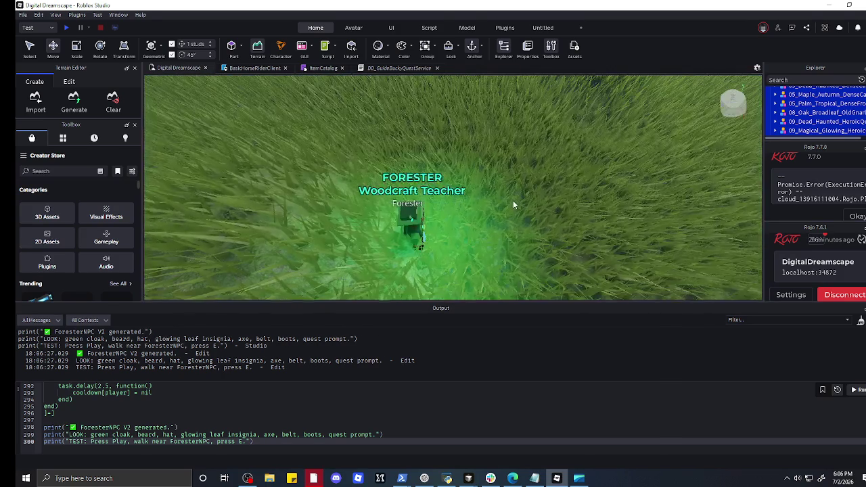
{"action": "scroll", "coordinate": [513, 200], "scroll_direction": "down", "scroll_amount": 5}
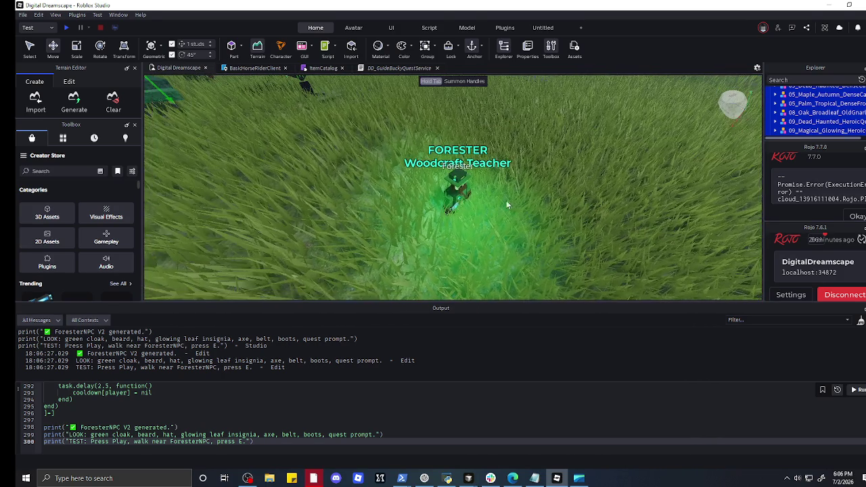
- Drag the new ForesterNPC to a new spot and frame the view on it
{"action": "left_click_drag", "start_coordinate": [455, 193], "coordinate": [458, 135]}
{"action": "scroll", "coordinate": [428, 97], "scroll_direction": "up", "scroll_amount": 6}
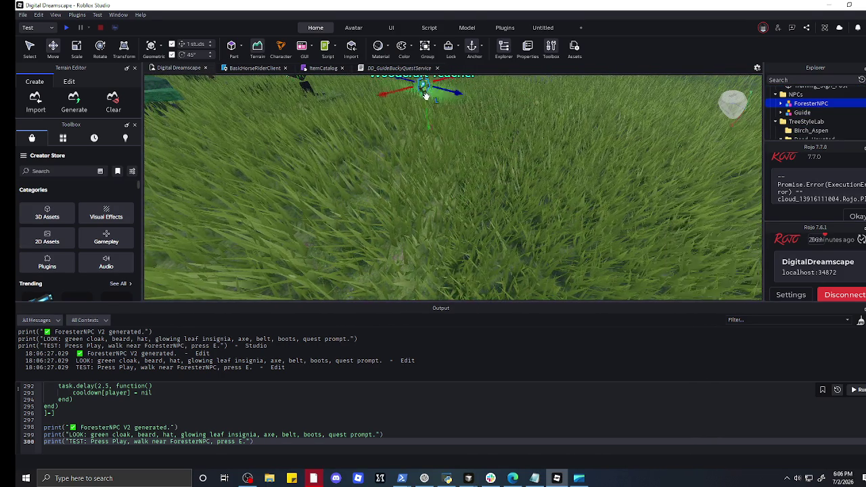
{"action": "scroll", "coordinate": [411, 115], "scroll_direction": "down", "scroll_amount": 6}
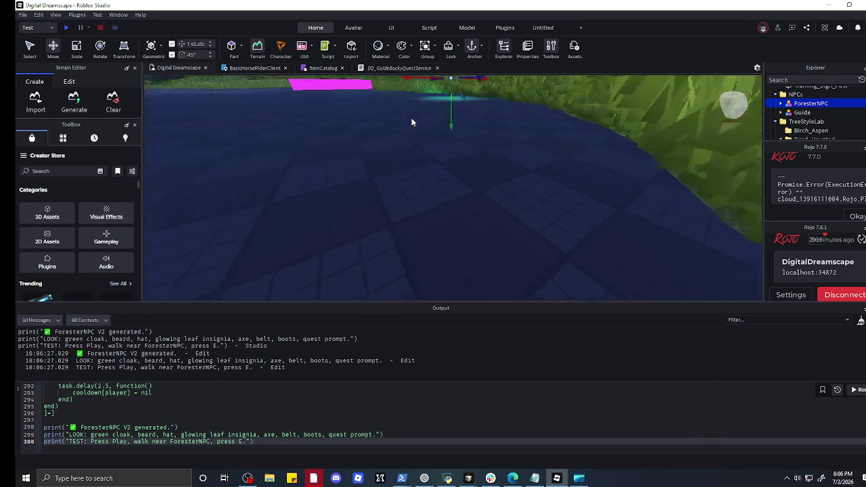
{"action": "scroll", "coordinate": [449, 140], "scroll_direction": "down", "scroll_amount": 5}
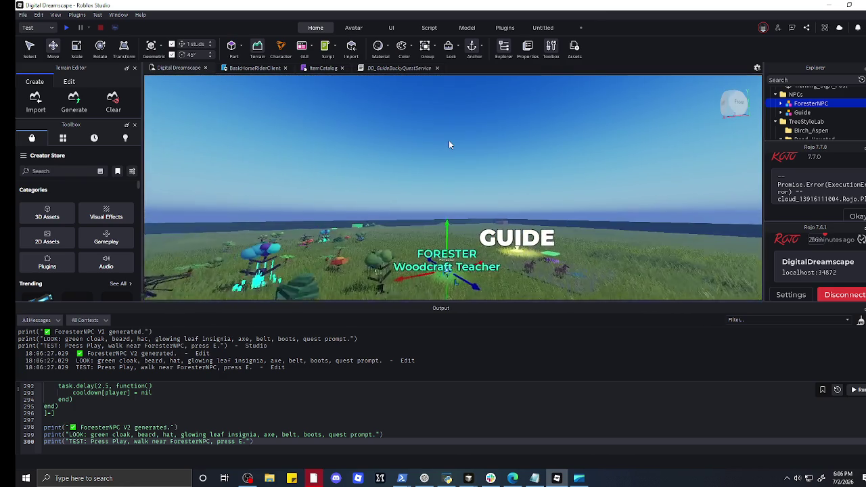
{"action": "scroll", "coordinate": [429, 229], "scroll_direction": "up", "scroll_amount": 5}
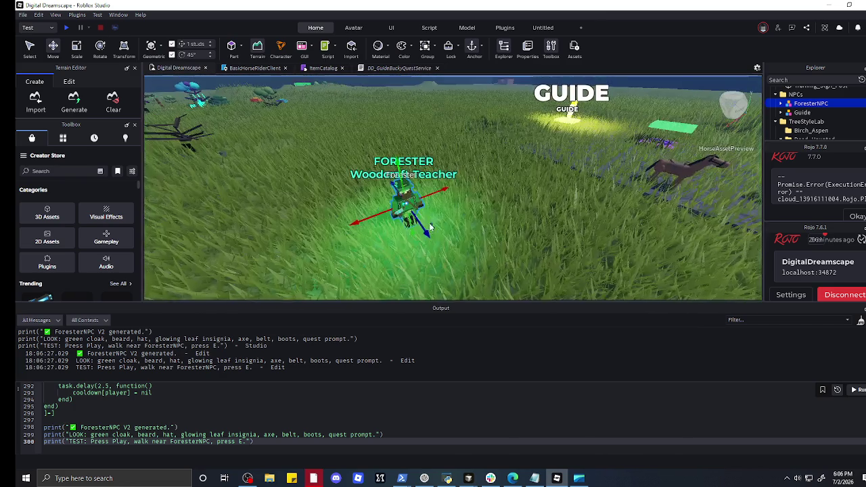
{"action": "scroll", "coordinate": [429, 229], "scroll_direction": "down", "scroll_amount": 4}
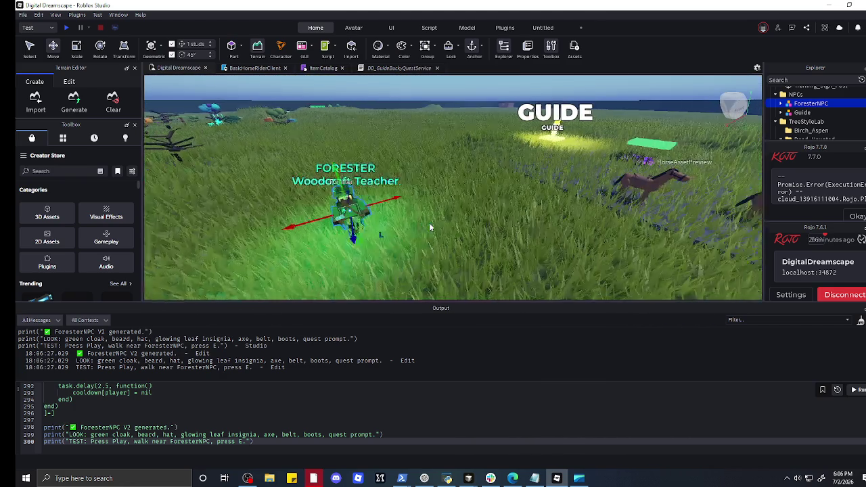
{"action": "scroll", "coordinate": [429, 227], "scroll_direction": "up", "scroll_amount": 4}
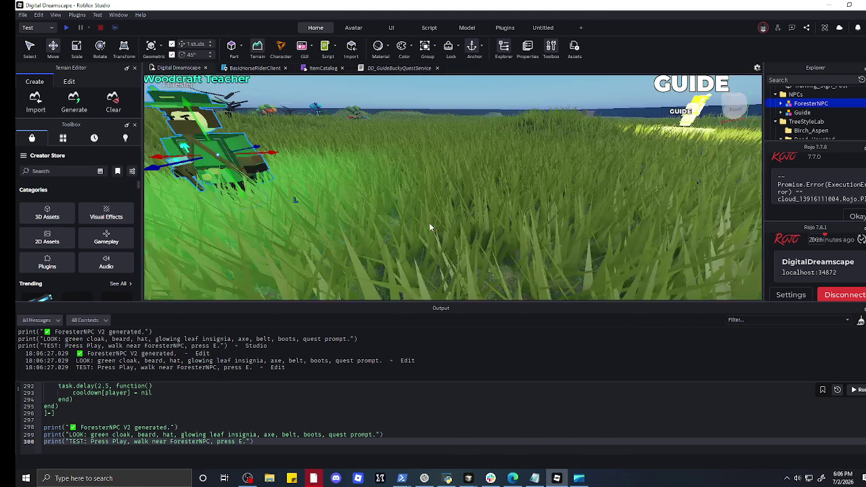
{"action": "scroll", "coordinate": [429, 227], "scroll_direction": "down", "scroll_amount": 3}
{"action": "scroll", "coordinate": [430, 227], "scroll_direction": "up", "scroll_amount": 3}
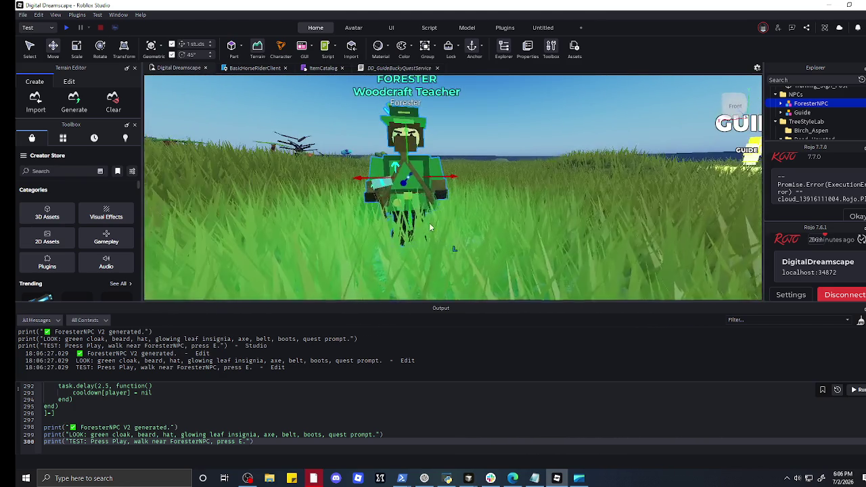
{"action": "left_click_drag", "start_coordinate": [429, 228], "coordinate": [429, 228]}
{"action": "scroll", "coordinate": [429, 227], "scroll_direction": "down", "scroll_amount": 3}
{"action": "scroll", "coordinate": [429, 227], "scroll_direction": "down", "scroll_amount": 3}
{"action": "key", "text": "f"}
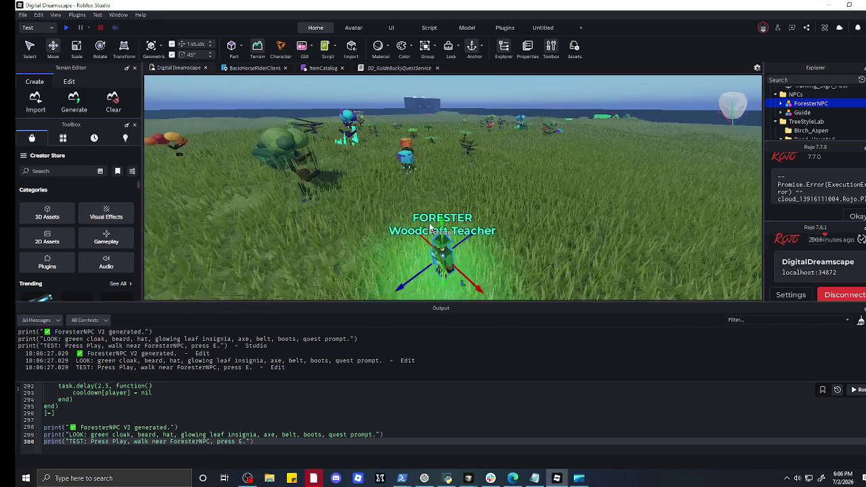
- Reposition the ForesterNPC beside the Guide and fly the camera to frame both NPCs
{"action": "mouse_move", "coordinate": [398, 256]}
{"action": "left_mouse_down"}
{"action": "mouse_move", "coordinate": [375, 176]}
{"action": "mouse_move", "coordinate": [308, 169]}
{"action": "mouse_move", "coordinate": [312, 153]}
{"action": "mouse_move", "coordinate": [310, 190]}
{"action": "mouse_move", "coordinate": [323, 131]}
{"action": "left_mouse_up"}
{"action": "key", "text": "f"}
{"action": "scroll", "coordinate": [323, 131], "scroll_direction": "down", "scroll_amount": 5}
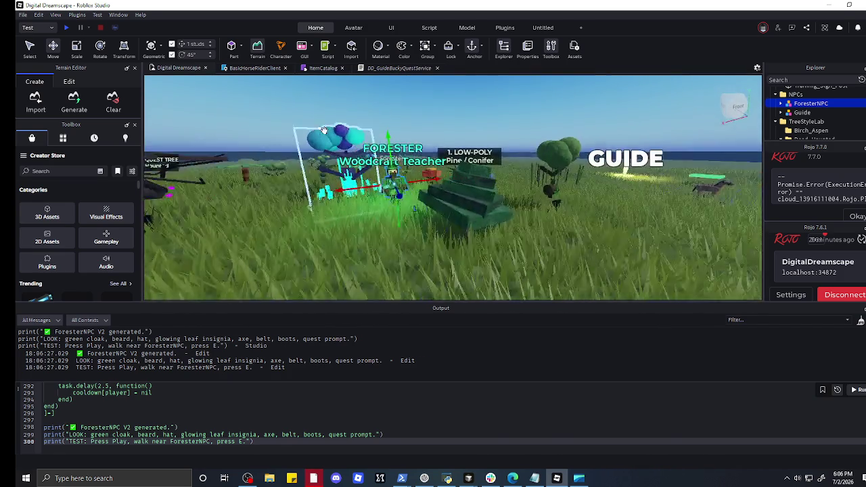
{"action": "scroll", "coordinate": [337, 187], "scroll_direction": "up", "scroll_amount": 5}
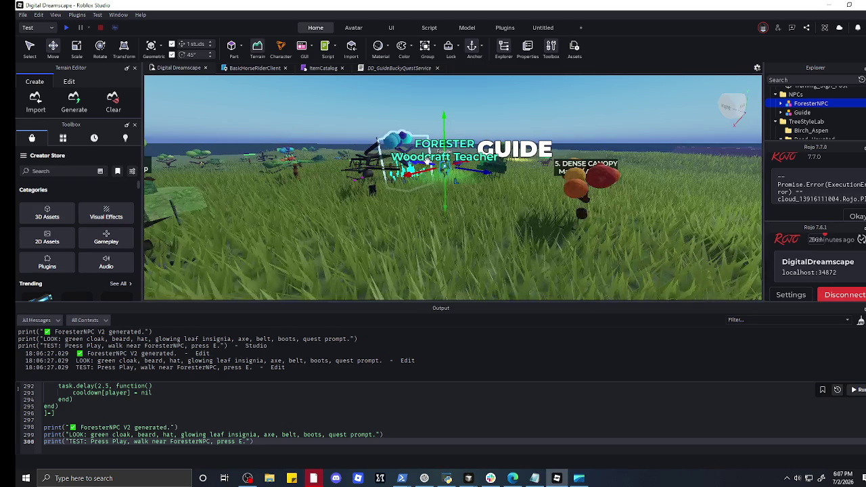
{"action": "mouse_move", "coordinate": [405, 161]}
{"action": "left_mouse_down"}
{"action": "mouse_move", "coordinate": [433, 178]}
{"action": "mouse_move", "coordinate": [316, 229]}
{"action": "mouse_move", "coordinate": [394, 253]}
{"action": "left_mouse_up"}
{"action": "scroll", "coordinate": [377, 232], "scroll_direction": "up", "scroll_amount": 5}
{"action": "scroll", "coordinate": [377, 232], "scroll_direction": "down", "scroll_amount": 8}
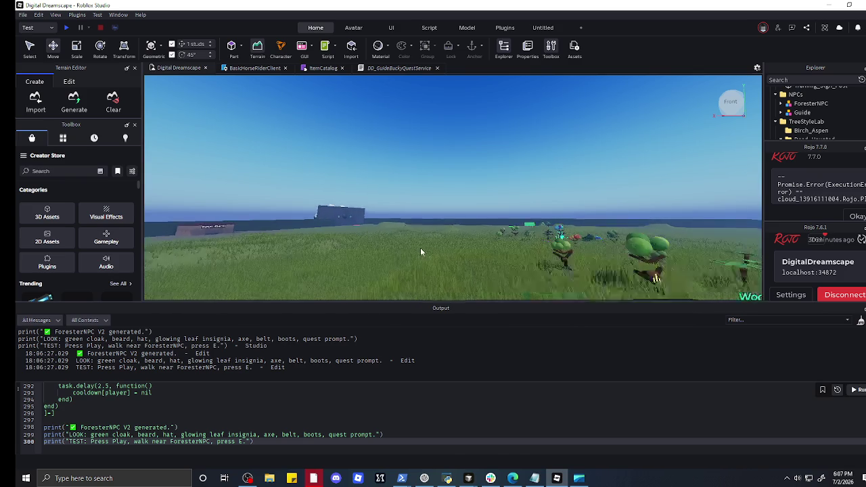
{"action": "scroll", "coordinate": [417, 247], "scroll_direction": "up", "scroll_amount": 5}
{"action": "key", "text": "w"}
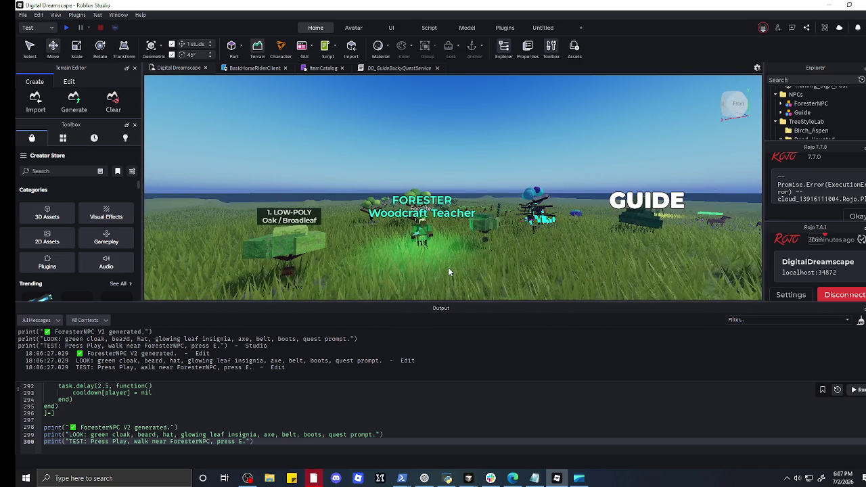
{"action": "scroll", "coordinate": [444, 266], "scroll_direction": "down", "scroll_amount": 2}
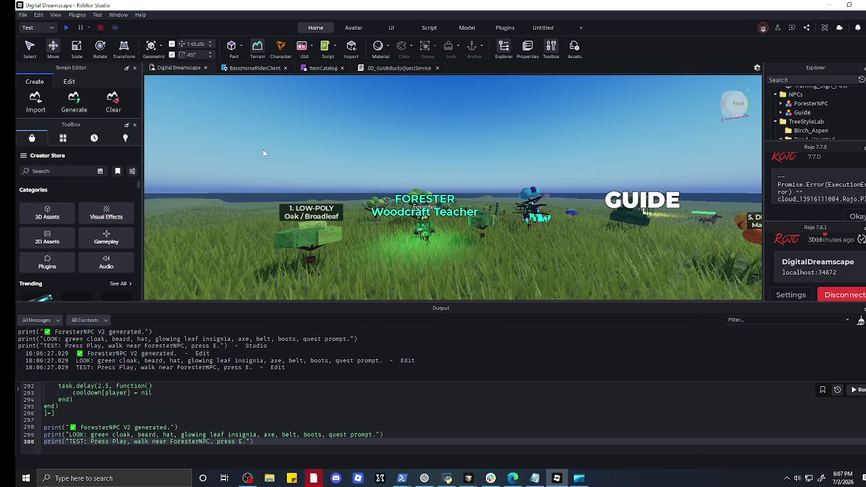
{"action": "scroll", "coordinate": [519, 259], "scroll_direction": "down", "scroll_amount": 5}
{"action": "key", "text": "d"}
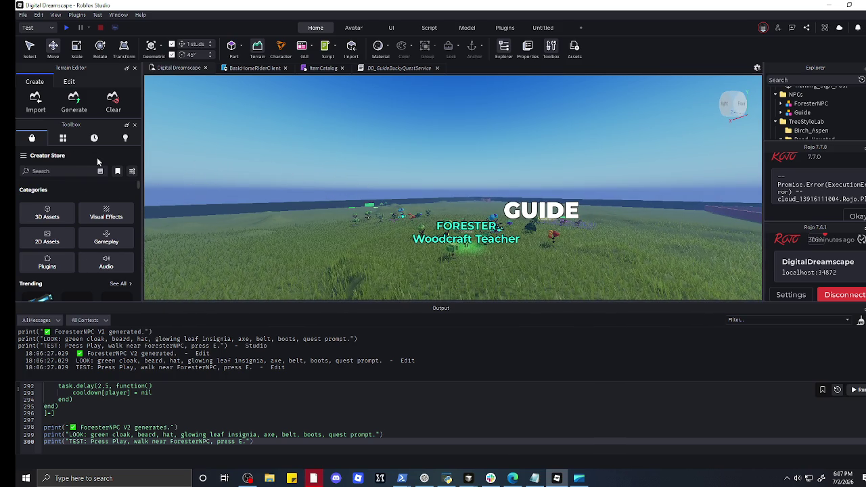
- Dismiss the stray Windows search panels and minimize Roblox Studio
{"action": "key", "text": "super"}
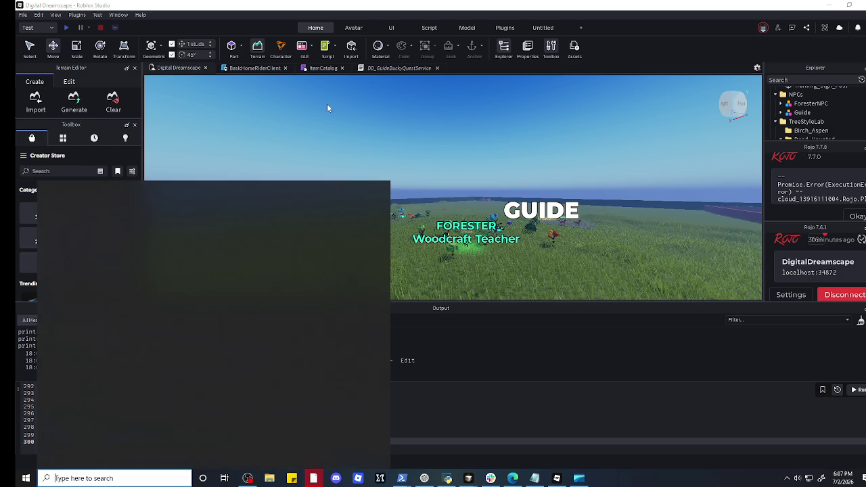
{"action": "left_click", "coordinate": [327, 109]}
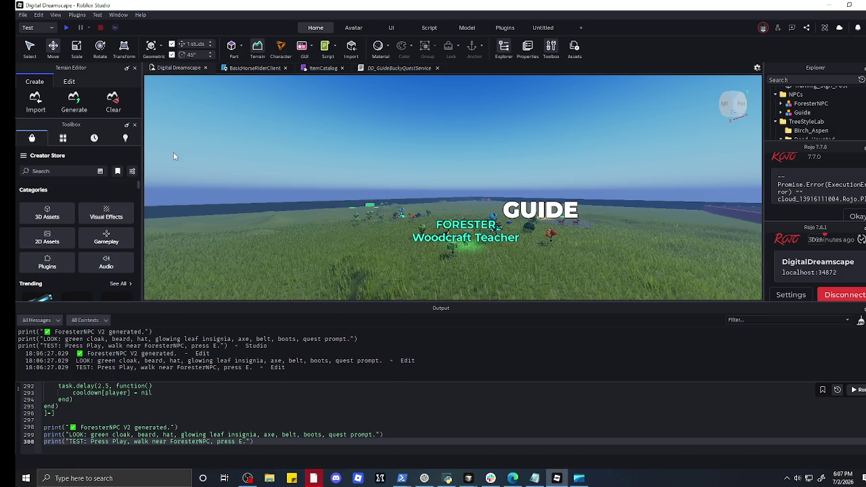
{"action": "left_click", "coordinate": [568, 438]}
{"action": "type", "text": "S"}
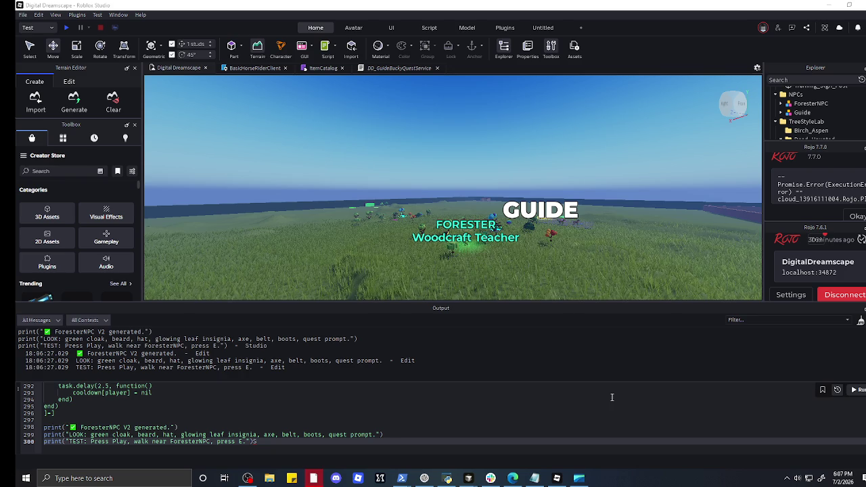
{"action": "key", "text": "super+s"}
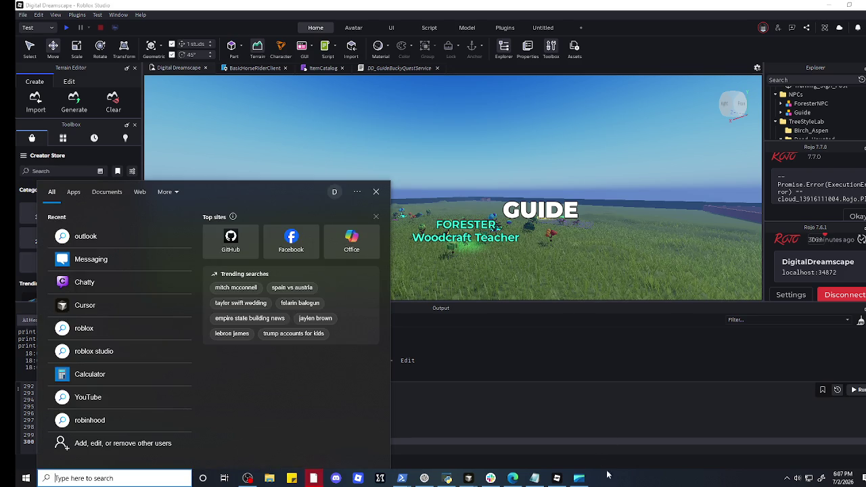
{"action": "key", "text": "Escape"}
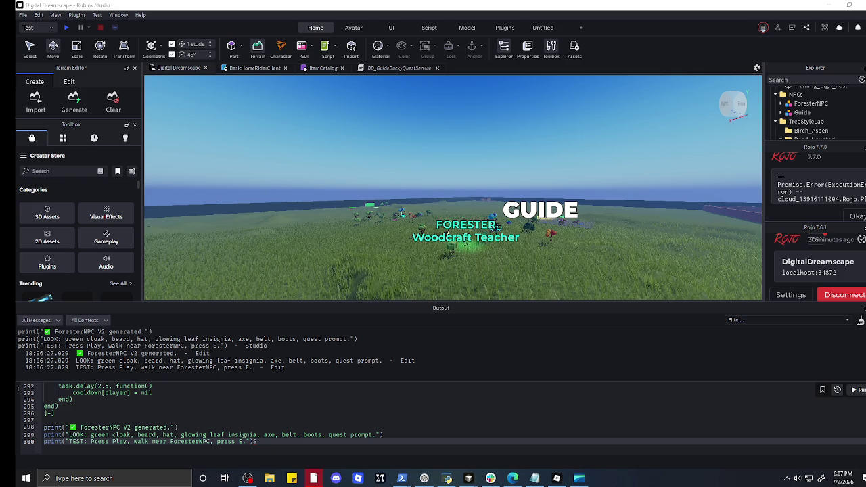
{"action": "left_click", "coordinate": [829, 5]}
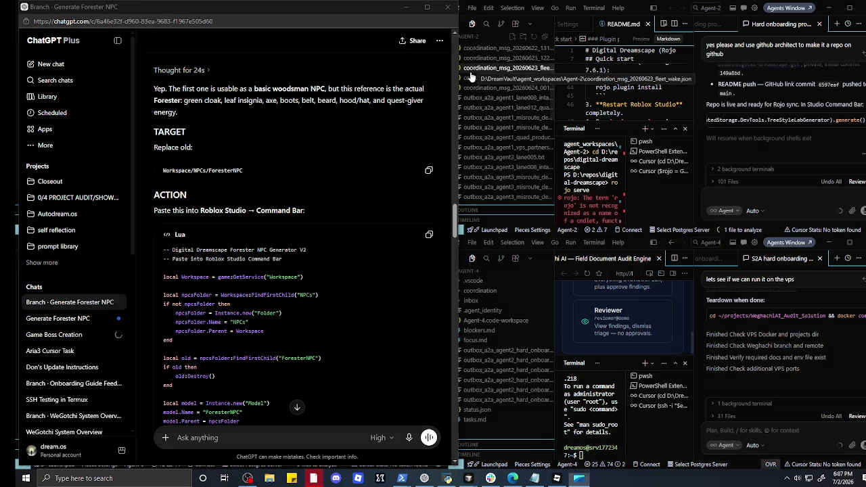
- Snip the Roblox Studio viewport showing the FORESTER Woodcraft Teacher beside the GUIDE
{"action": "key", "text": "super+shift+s"}
{"action": "left_click", "coordinate": [493, 11]}
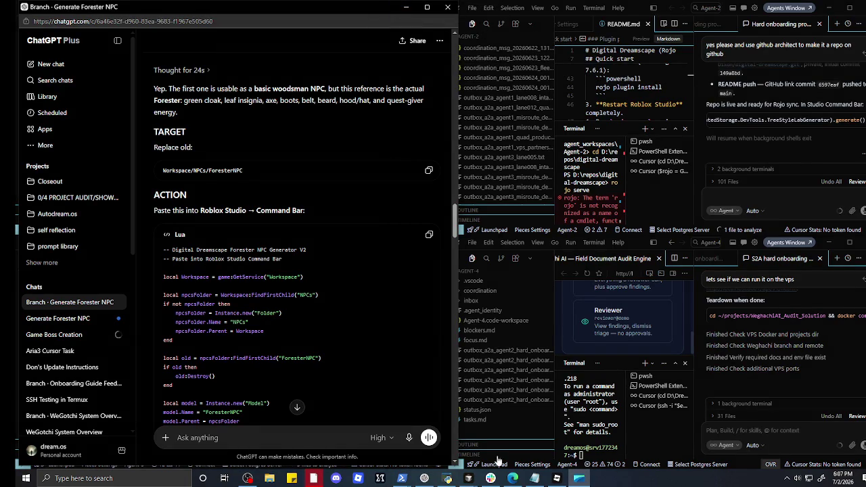
{"action": "left_click", "coordinate": [556, 479]}
{"action": "key", "text": "super+shift+s"}
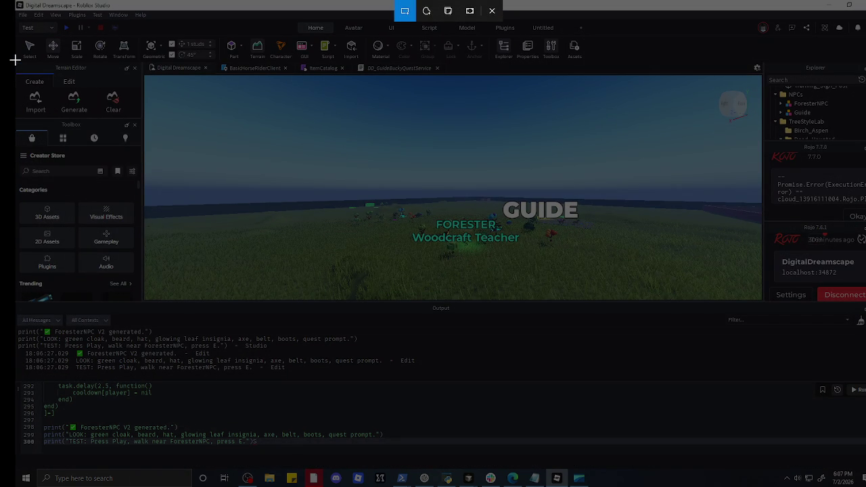
{"action": "mouse_move", "coordinate": [308, 160]}
{"action": "left_mouse_down"}
{"action": "mouse_move", "coordinate": [681, 359]}
{"action": "mouse_move", "coordinate": [677, 285]}
{"action": "mouse_move", "coordinate": [681, 294]}
{"action": "left_mouse_up"}
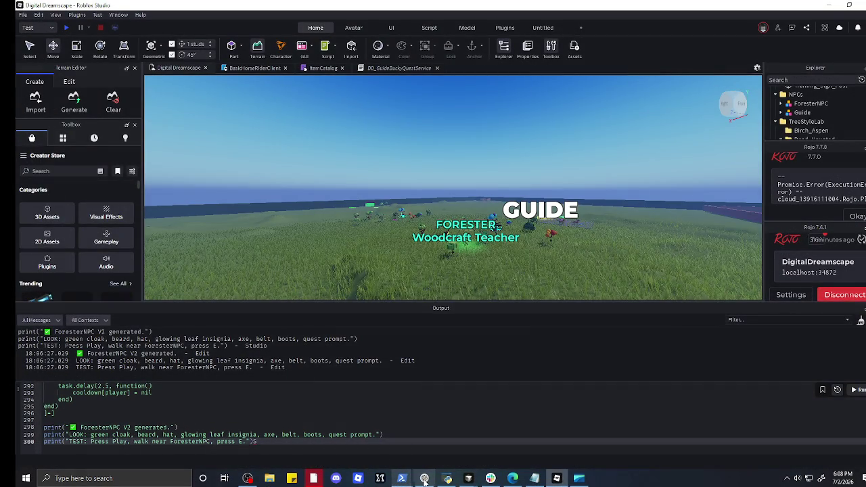
- Paste the Forester and Guide snip into the ChatGPT message box
{"action": "left_click", "coordinate": [424, 478]}
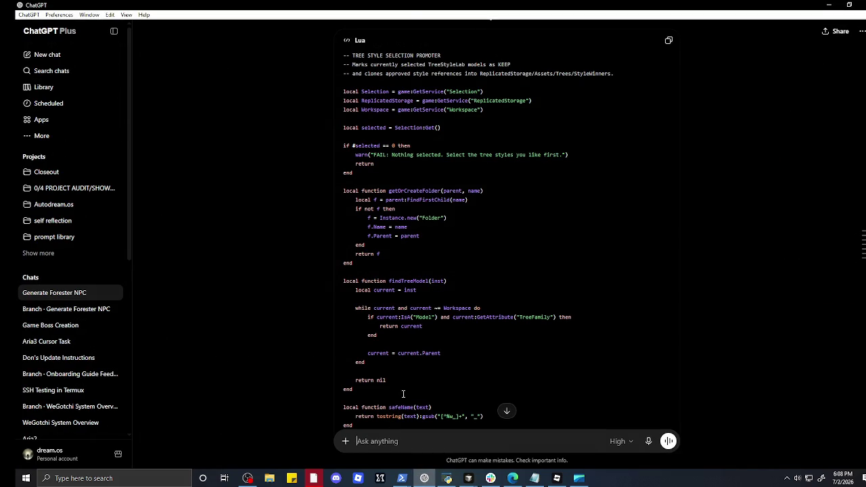
{"action": "scroll", "coordinate": [409, 383], "scroll_direction": "up", "scroll_amount": 10}
{"action": "scroll", "coordinate": [409, 383], "scroll_direction": "down", "scroll_amount": 2}
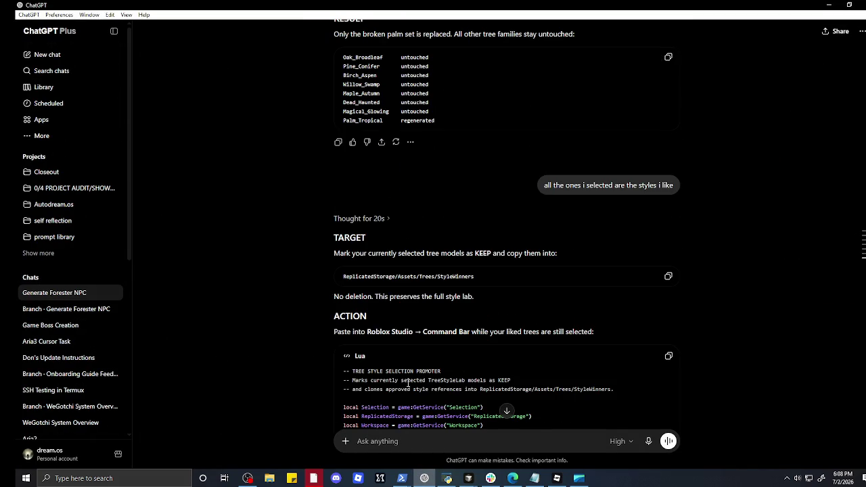
{"action": "right_click", "coordinate": [392, 438]}
{"action": "left_click", "coordinate": [420, 365]}
- Copy the Tree Style Selection Promoter Lua script and minimize ChatGPT
{"action": "scroll", "coordinate": [549, 343], "scroll_direction": "down", "scroll_amount": 2}
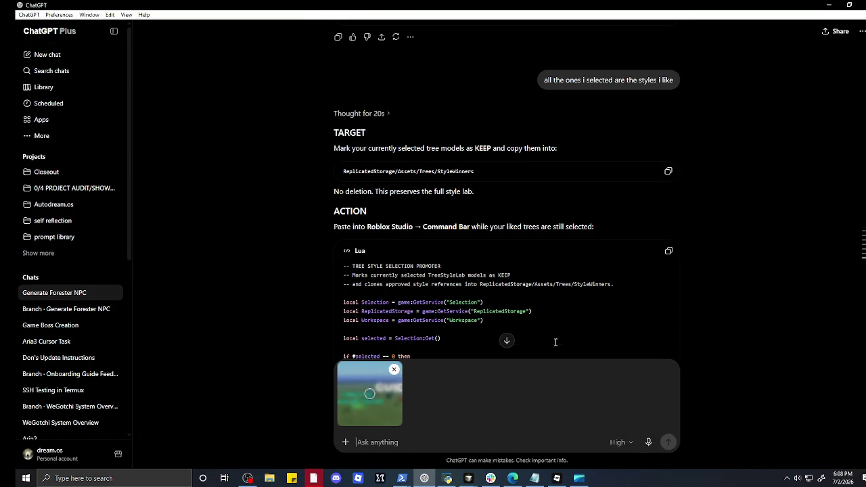
{"action": "left_click", "coordinate": [670, 255]}
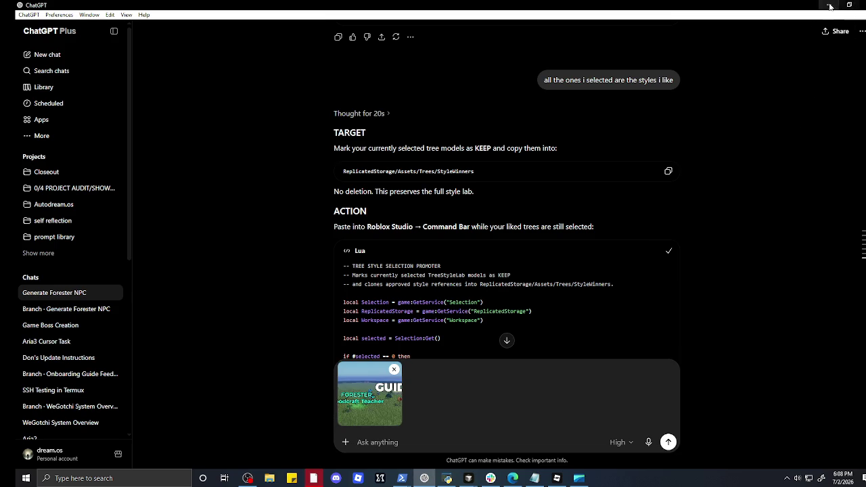
{"action": "left_click", "coordinate": [828, 5]}
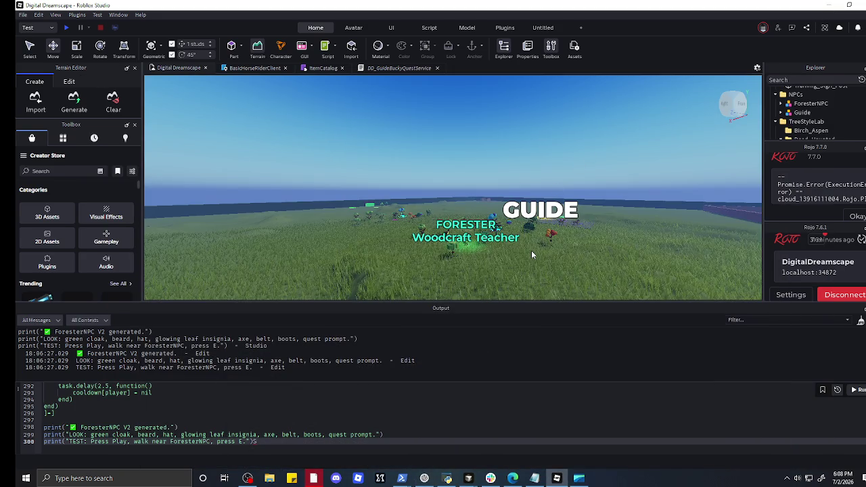
- Move the Forester NPC aside and box-select all the liked trees in the field
{"action": "scroll", "coordinate": [532, 250], "scroll_direction": "up", "scroll_amount": 5}
{"action": "scroll", "coordinate": [444, 241], "scroll_direction": "down", "scroll_amount": 5}
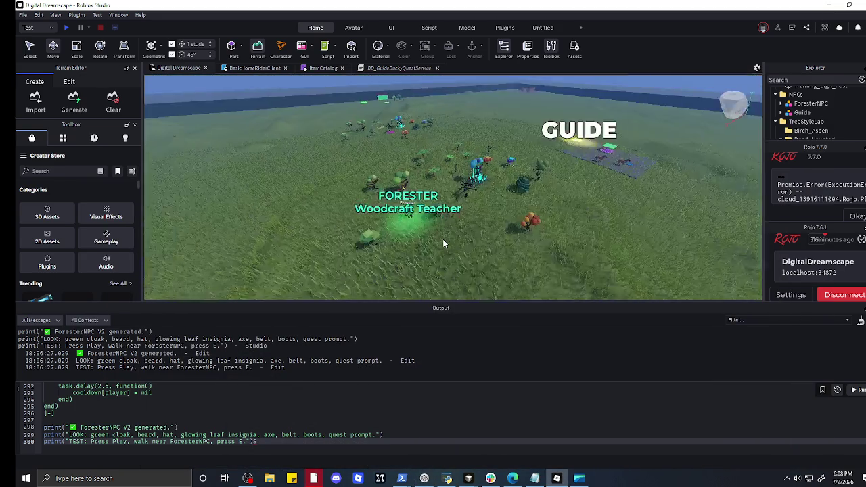
{"action": "left_click_drag", "start_coordinate": [444, 260], "coordinate": [280, 257]}
{"action": "mouse_move", "coordinate": [352, 195]}
{"action": "left_mouse_down"}
{"action": "mouse_move", "coordinate": [633, 286]}
{"action": "mouse_move", "coordinate": [596, 232]}
{"action": "left_mouse_up"}
{"action": "scroll", "coordinate": [339, 132], "scroll_direction": "down", "scroll_amount": 5}
{"action": "mouse_move", "coordinate": [324, 121]}
{"action": "left_mouse_down"}
{"action": "mouse_move", "coordinate": [571, 216]}
{"action": "mouse_move", "coordinate": [584, 240]}
{"action": "left_mouse_up"}
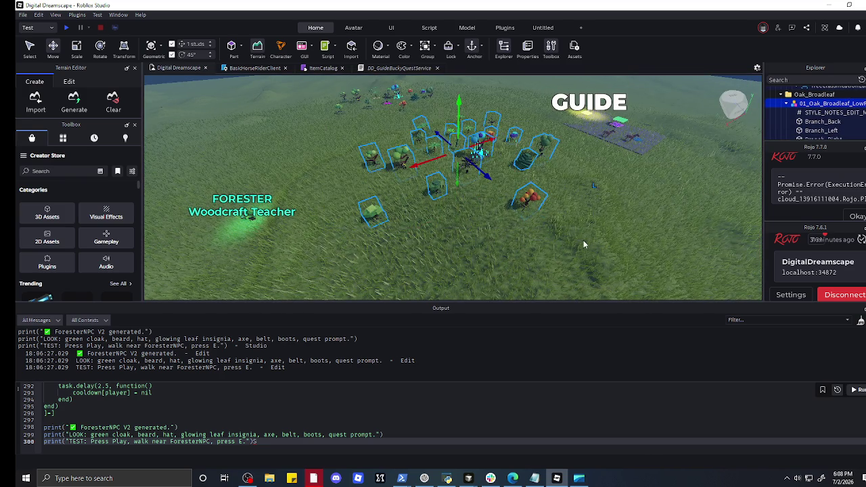
- Replace the Command Bar script with the promoter and run it on the 18 selected trees
{"action": "left_click", "coordinate": [380, 427]}
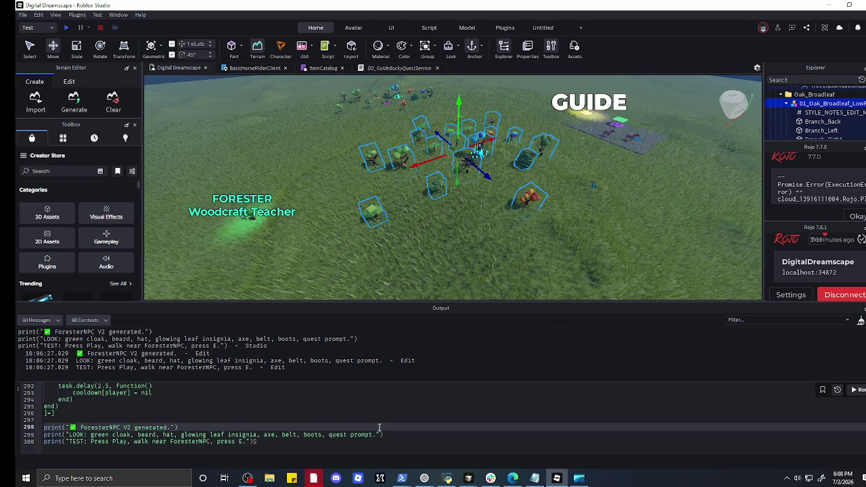
{"action": "key", "text": "ctrl+a"}
{"action": "key", "text": "ctrl+v"}
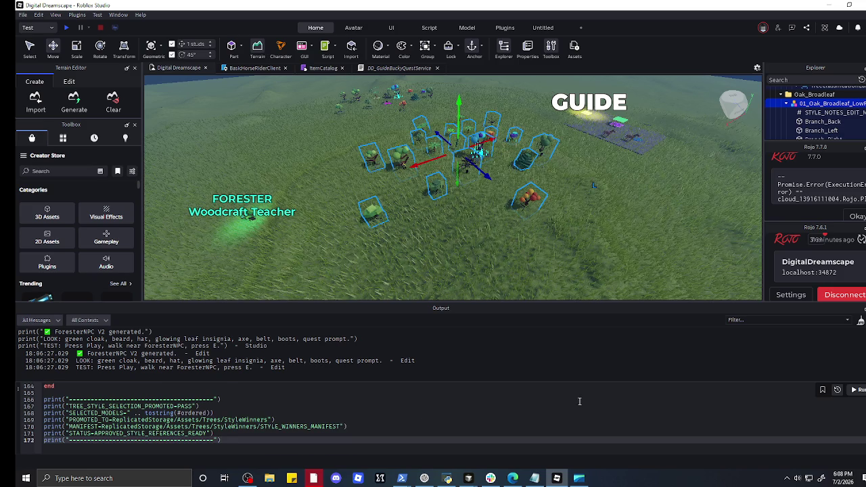
{"action": "left_click", "coordinate": [861, 391]}
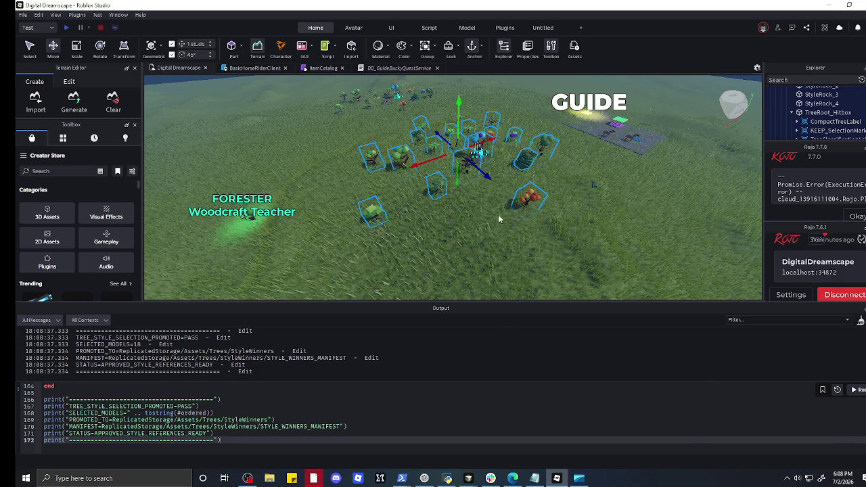
{"action": "key", "text": "d"}
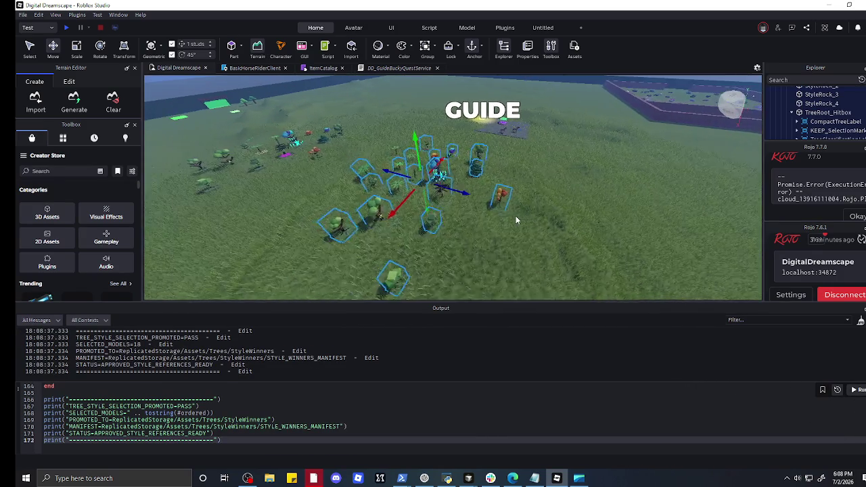
{"action": "right_click", "coordinate": [515, 220]}
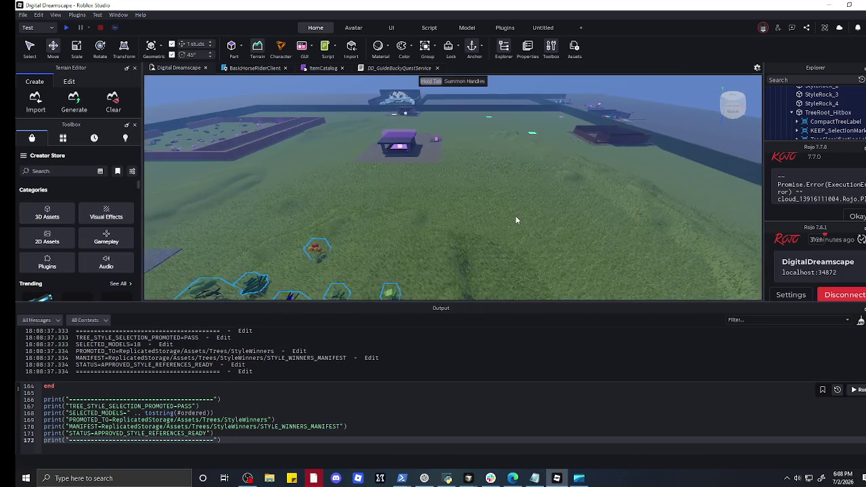
{"action": "key", "text": "f"}
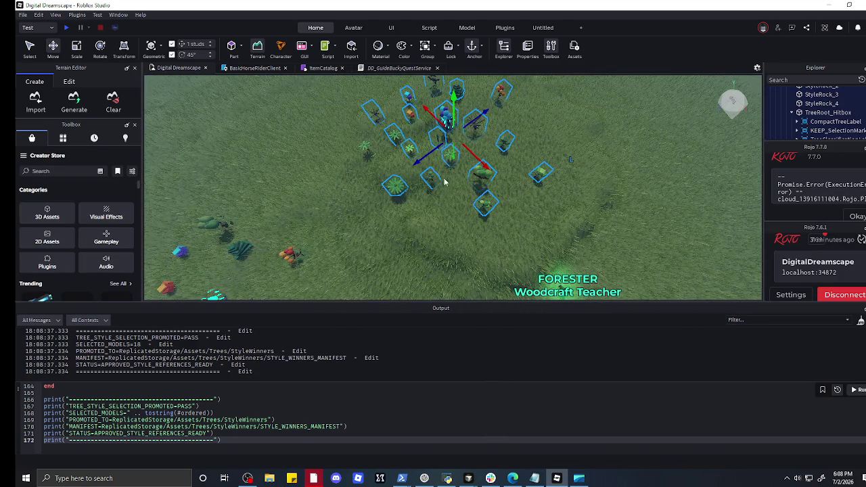
{"action": "scroll", "coordinate": [444, 181], "scroll_direction": "up", "scroll_amount": 2}
{"action": "scroll", "coordinate": [369, 145], "scroll_direction": "down", "scroll_amount": 1}
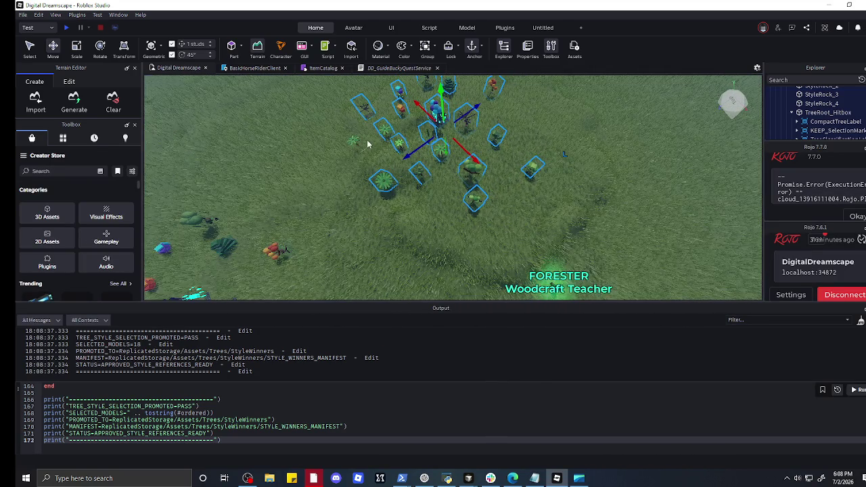
{"action": "scroll", "coordinate": [359, 147], "scroll_direction": "down", "scroll_amount": 1}
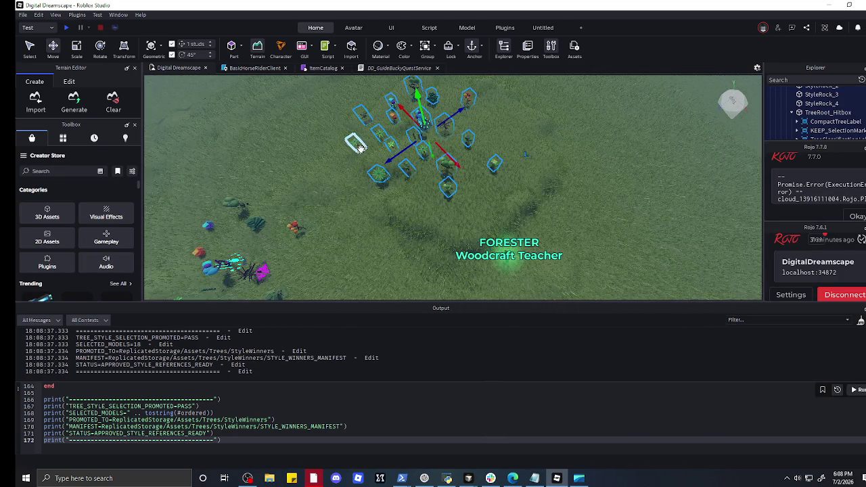
{"action": "left_click", "coordinate": [353, 153]}
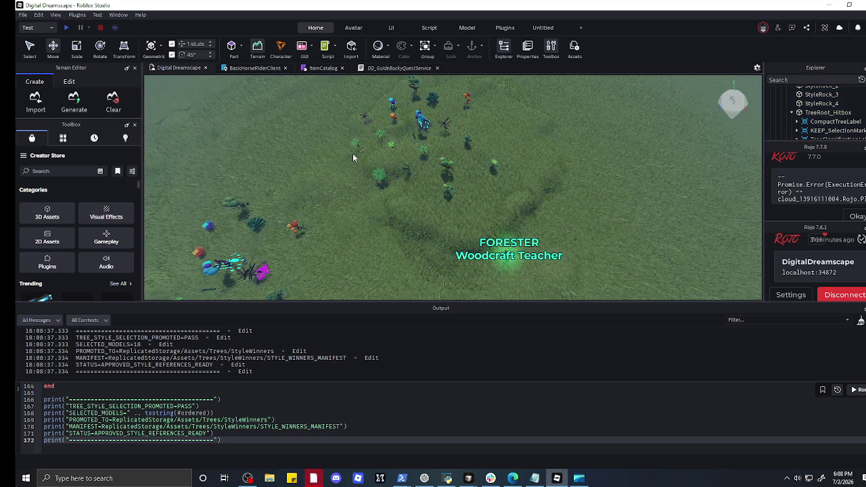
{"action": "left_click", "coordinate": [359, 144]}
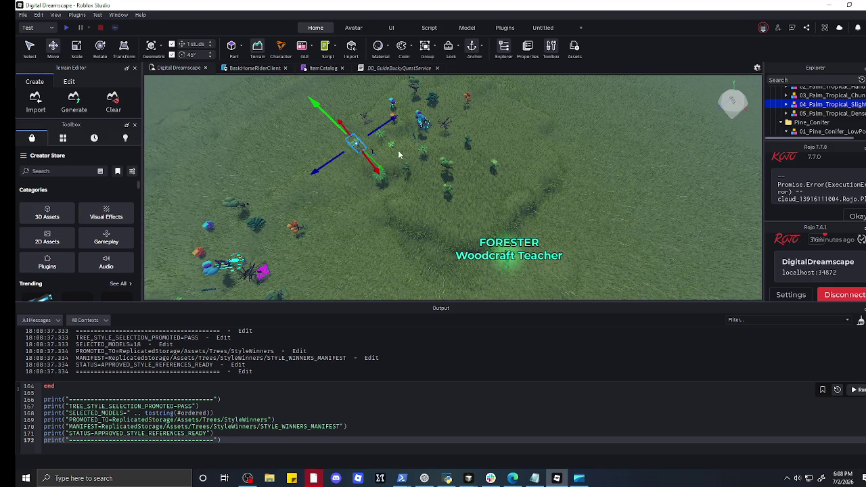
{"action": "left_click", "coordinate": [389, 143]}
{"action": "left_click", "coordinate": [347, 151]}
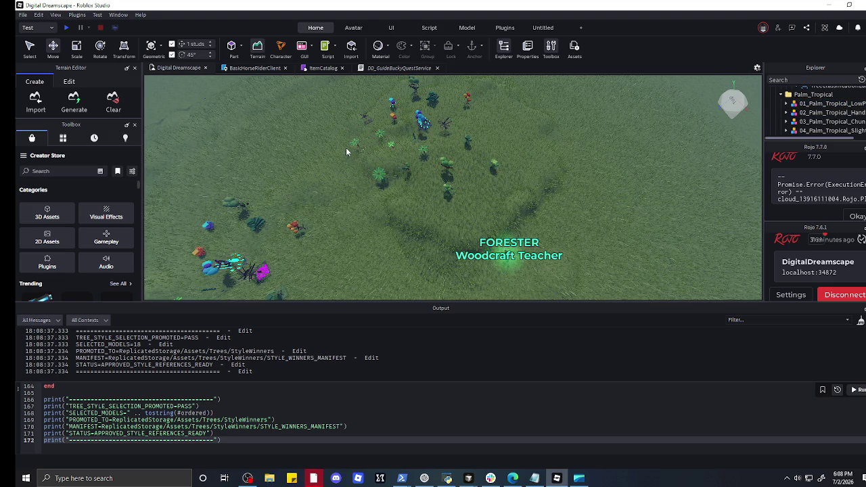
{"action": "left_click", "coordinate": [354, 141]}
{"action": "left_click", "coordinate": [389, 144]}
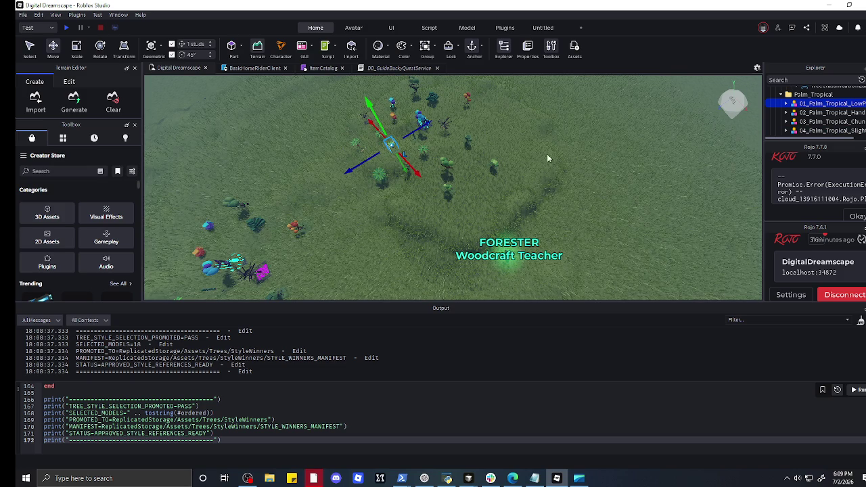
{"action": "left_click", "coordinate": [300, 249]}
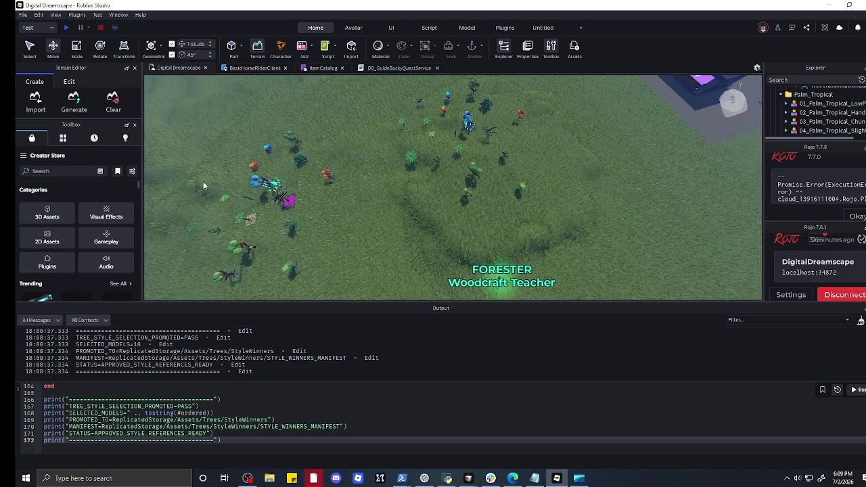
{"action": "key", "text": "Left"}
{"action": "key", "text": "Left"}
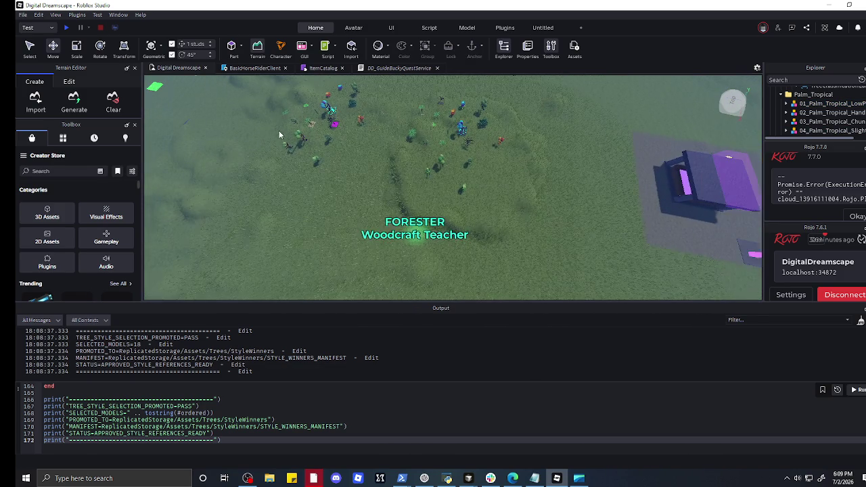
- Delete the outlying cluster of tree models and fly over the field to check
{"action": "mouse_move", "coordinate": [160, 165]}
{"action": "left_mouse_down"}
{"action": "mouse_move", "coordinate": [263, 283]}
{"action": "mouse_move", "coordinate": [317, 292]}
{"action": "left_mouse_up"}
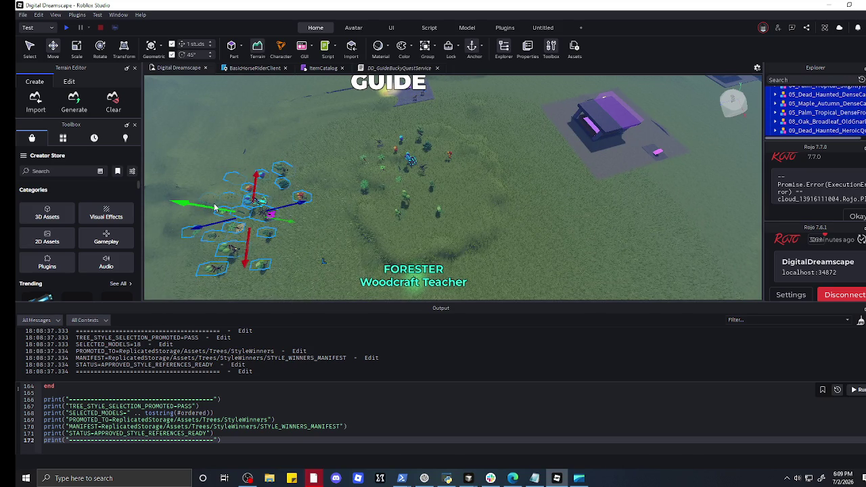
{"action": "left_click_drag", "start_coordinate": [213, 207], "coordinate": [187, 202]}
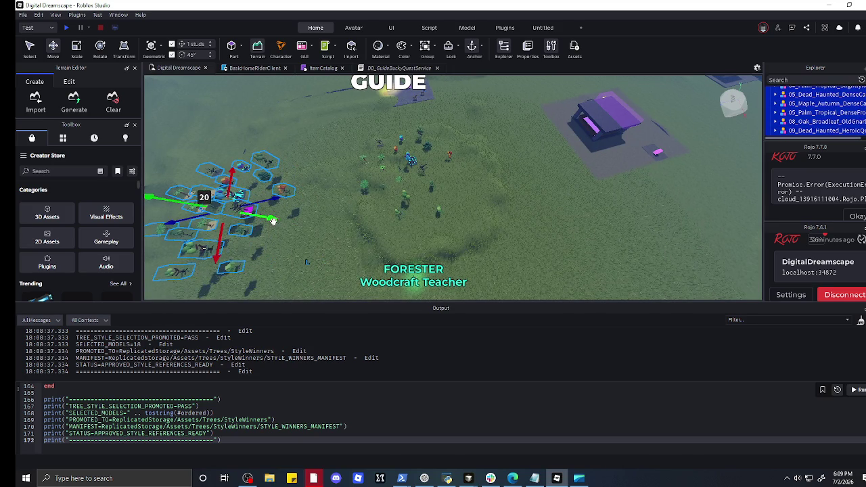
{"action": "key", "text": "Delete"}
{"action": "scroll", "coordinate": [293, 224], "scroll_direction": "up", "scroll_amount": 2}
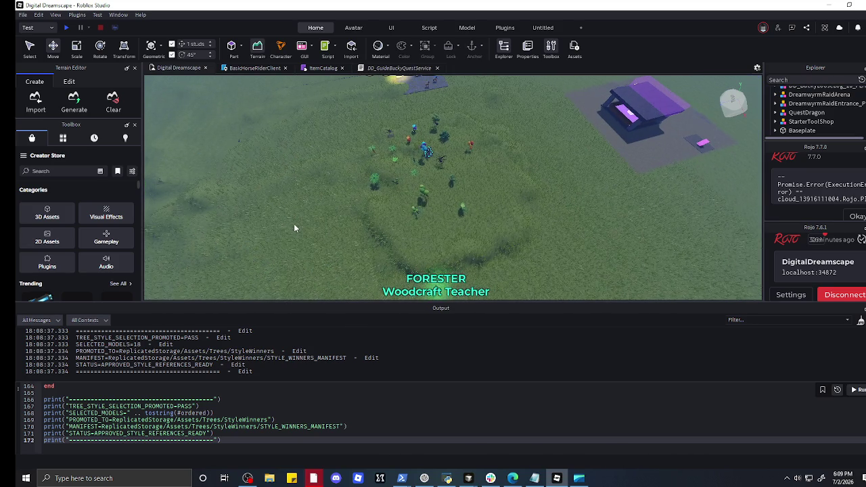
{"action": "scroll", "coordinate": [288, 218], "scroll_direction": "down", "scroll_amount": 4}
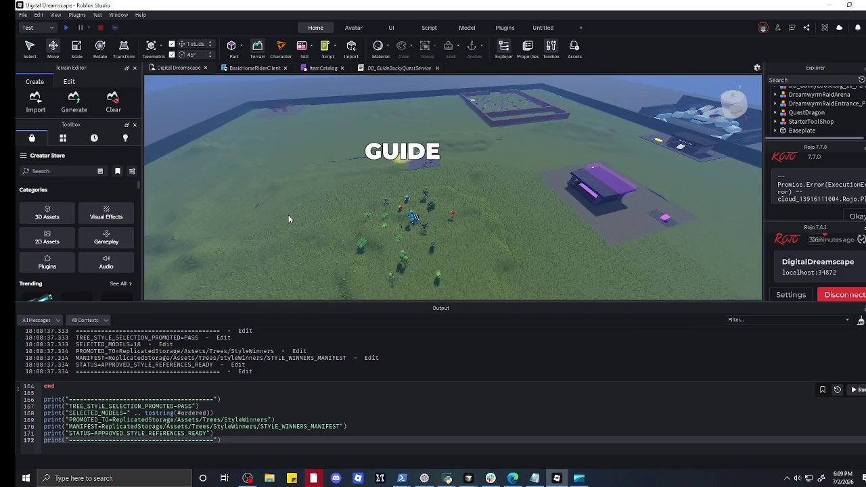
{"action": "scroll", "coordinate": [288, 219], "scroll_direction": "up", "scroll_amount": 5}
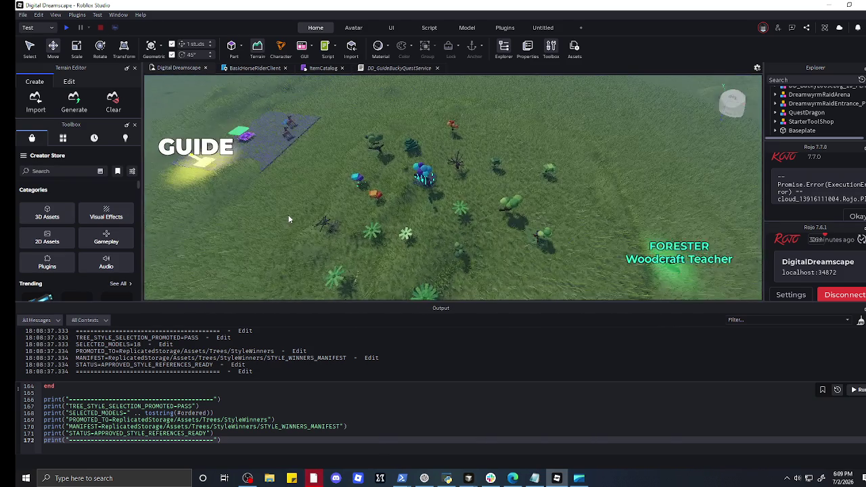
{"action": "key", "text": "d"}
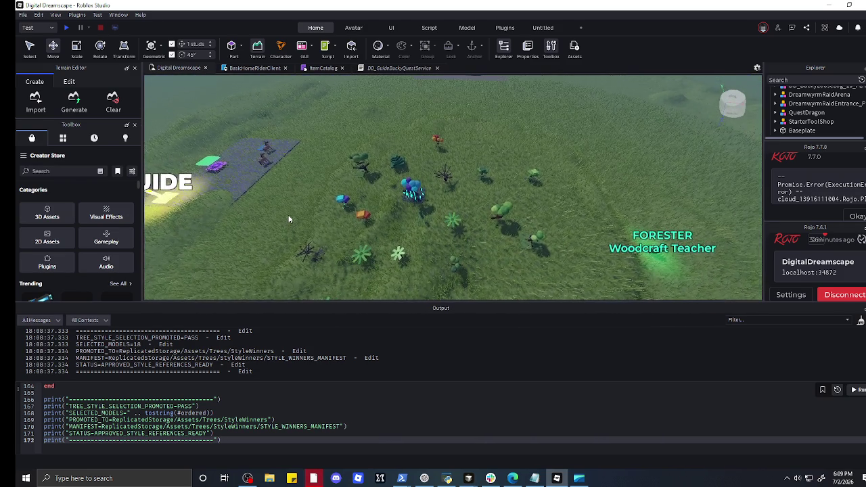
{"action": "key", "text": "d"}
{"action": "key", "text": "w"}
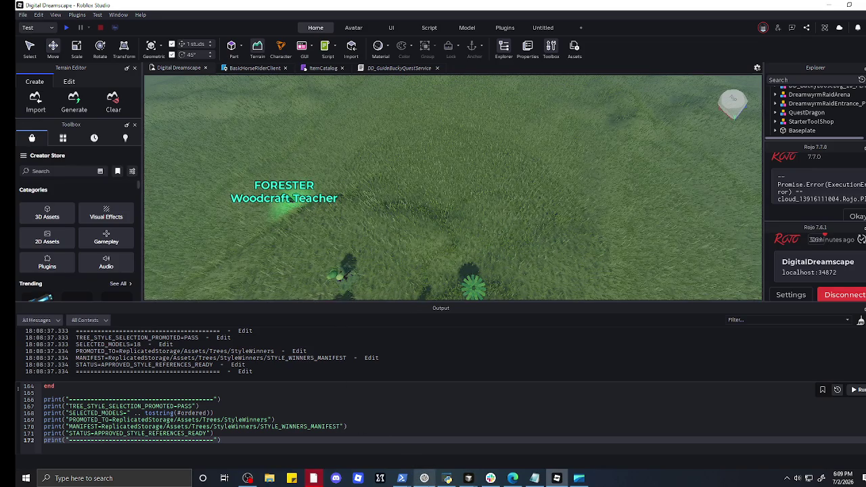
- Send the Forester and Guide screenshot to ChatGPT as a new message
{"action": "left_click", "coordinate": [424, 478]}
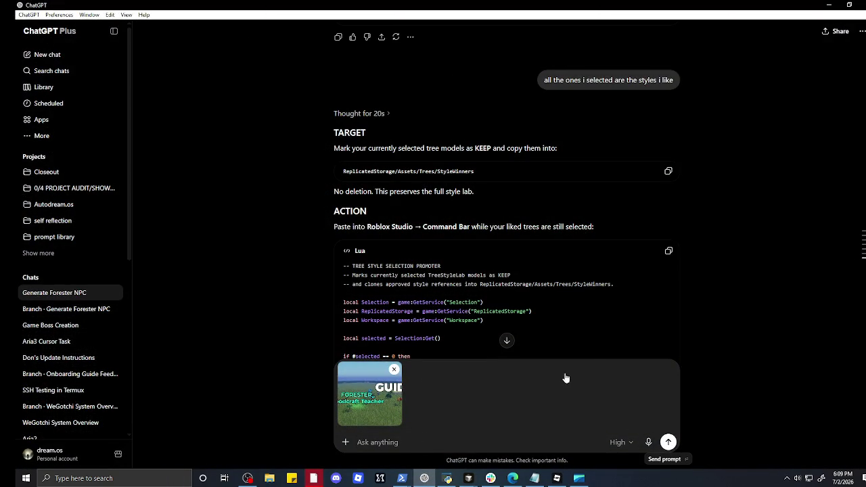
{"action": "key", "text": "Return"}
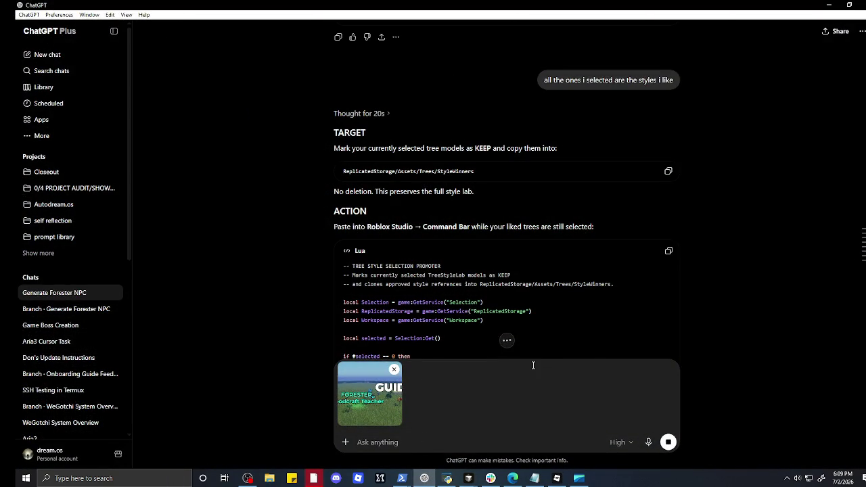
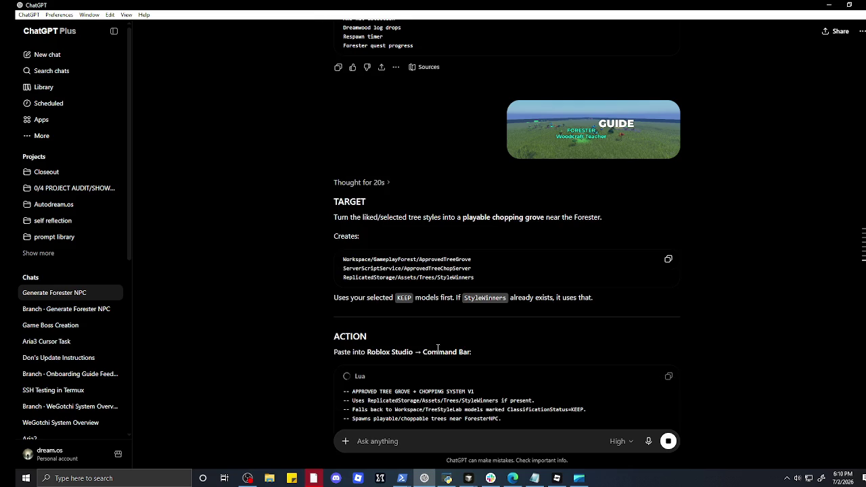
- Scroll through ChatGPT's streaming Lua reply for the tree grove chopping script
{"action": "scroll", "coordinate": [438, 348], "scroll_direction": "down", "scroll_amount": 5}
{"action": "scroll", "coordinate": [438, 348], "scroll_direction": "up", "scroll_amount": 3}
{"action": "scroll", "coordinate": [438, 348], "scroll_direction": "up", "scroll_amount": 2}
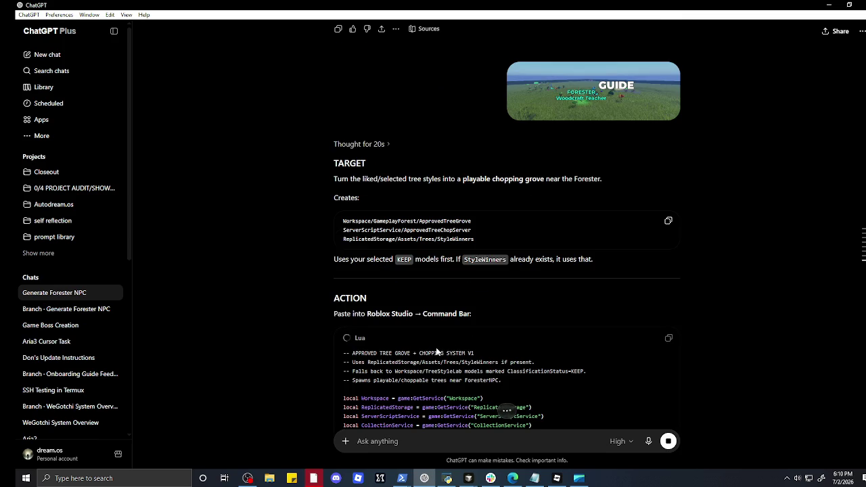
{"action": "scroll", "coordinate": [436, 352], "scroll_direction": "down", "scroll_amount": 10}
{"action": "scroll", "coordinate": [429, 354], "scroll_direction": "down", "scroll_amount": 15}
{"action": "scroll", "coordinate": [430, 354], "scroll_direction": "down", "scroll_amount": 5}
{"action": "type", "text": "we need to remove the GUIDE text and how do we make the guide more i"}
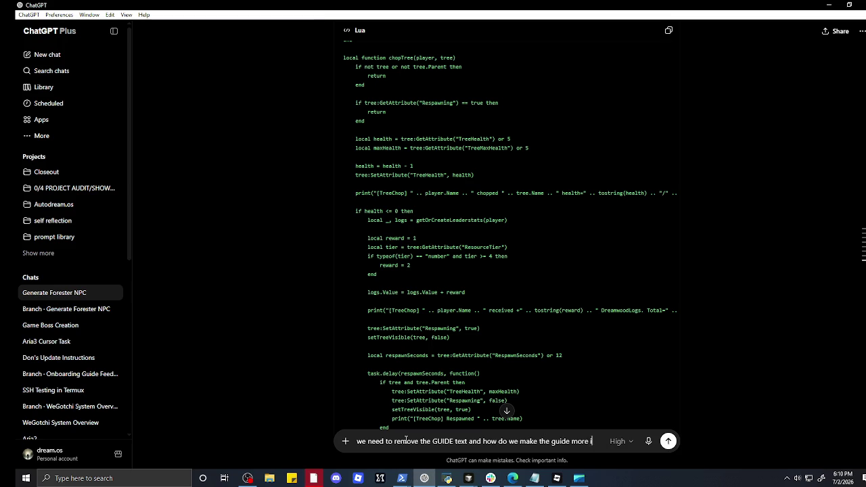
- Finish and send the follow-up asking to remove the GUIDE text and improve the guide
{"action": "type", "text": "m"}
{"action": "type", "text": "pro"}
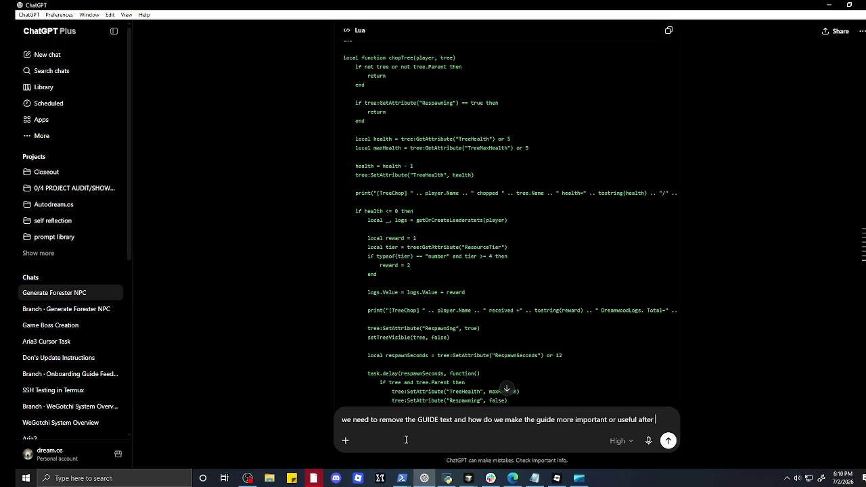
{"action": "type", "text": "fg"}
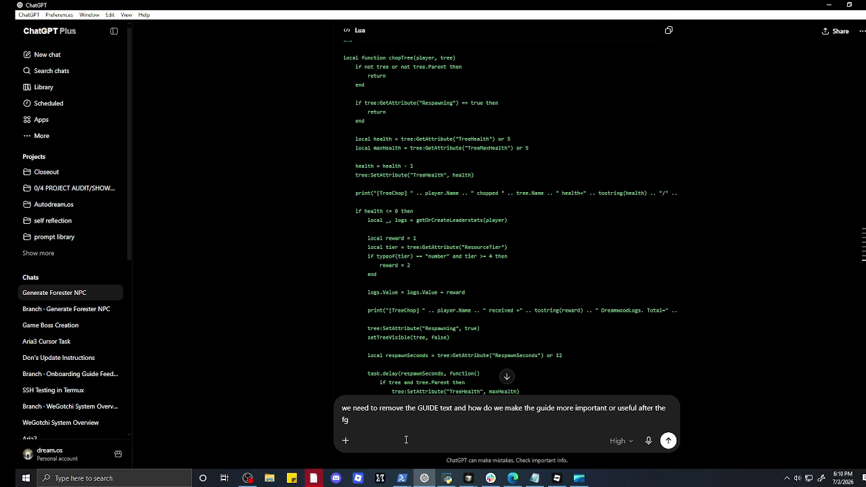
{"action": "key", "text": "BackSpace"}
{"action": "type", "text": "irst"}
{"action": "type", "text": "?"}
{"action": "key", "text": "Return"}
- Copy the tree grove Lua script from the earlier reply
{"action": "scroll", "coordinate": [452, 339], "scroll_direction": "up", "scroll_amount": 5}
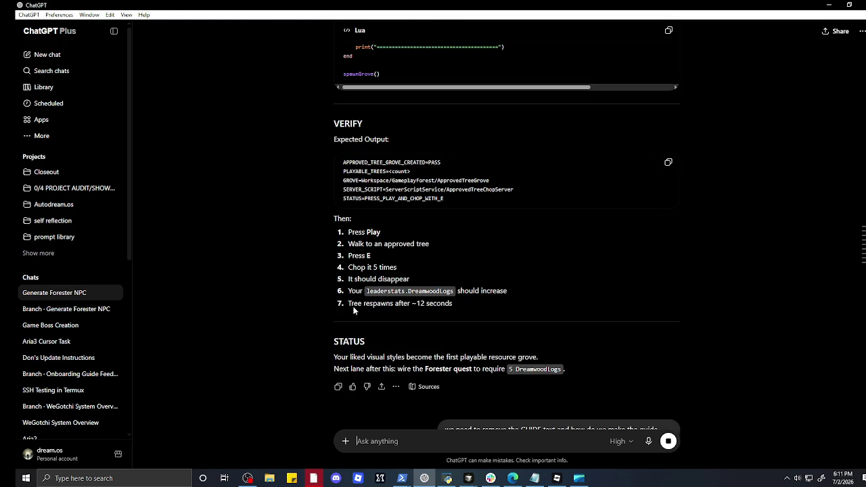
{"action": "scroll", "coordinate": [574, 96], "scroll_direction": "up", "scroll_amount": 3}
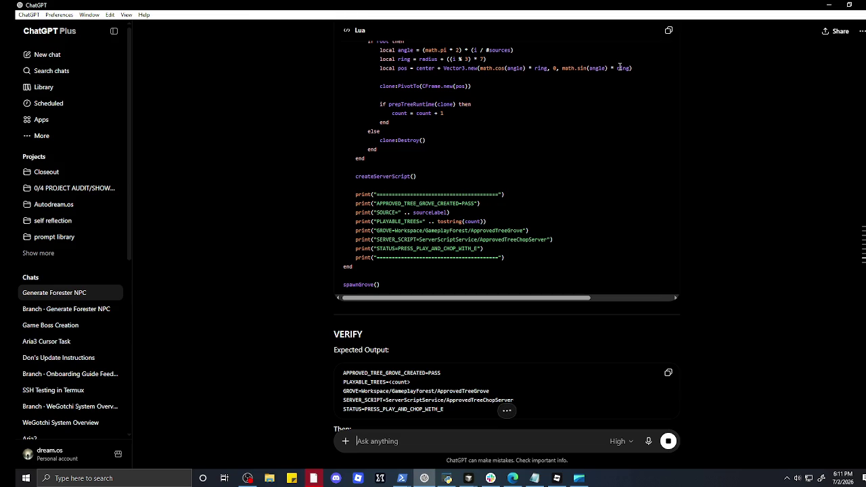
{"action": "left_click", "coordinate": [668, 31]}
- Paste the grove script into the Command Bar and run it to spawn the 18-tree grove
{"action": "left_click", "coordinate": [830, 5]}
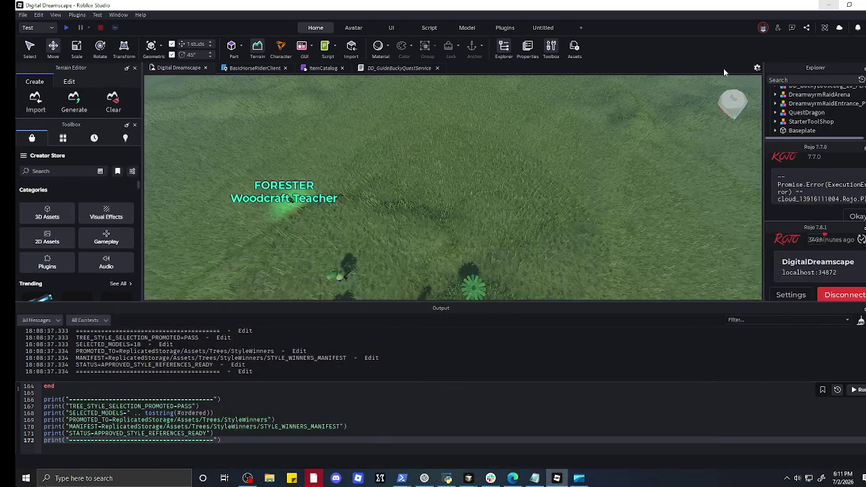
{"action": "left_click", "coordinate": [284, 412]}
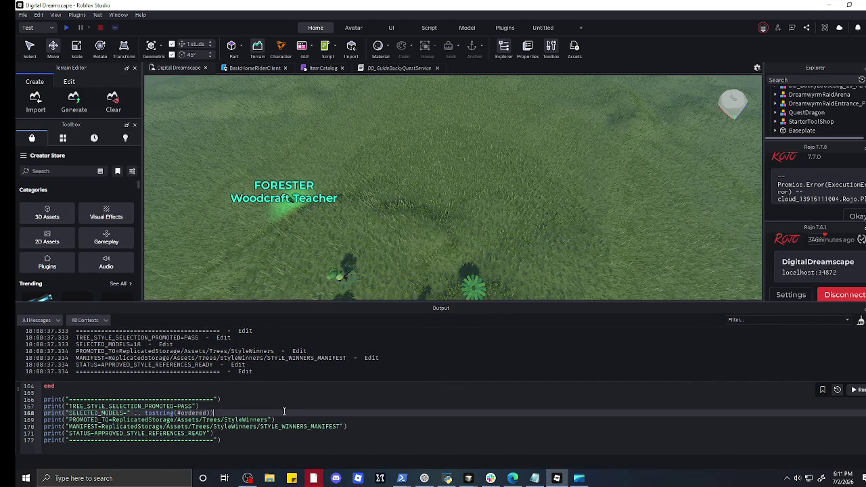
{"action": "key", "text": "ctrl+a"}
{"action": "key", "text": "ctrl+v"}
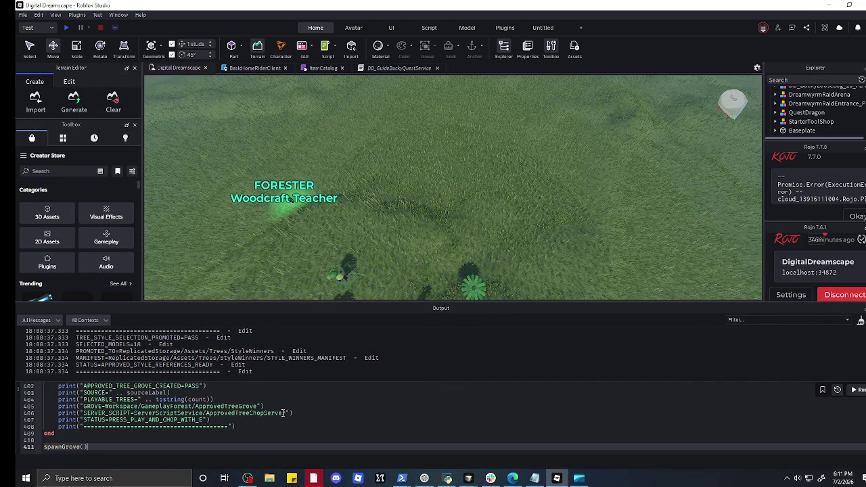
{"action": "left_click", "coordinate": [853, 391]}
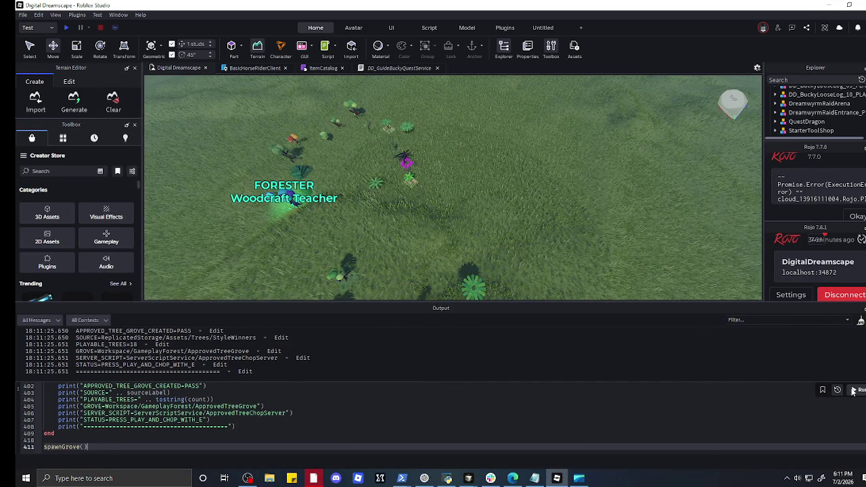
- Raise the tree overlapping the Forester straight up, after undoing a sideways move
{"action": "key", "text": "w"}
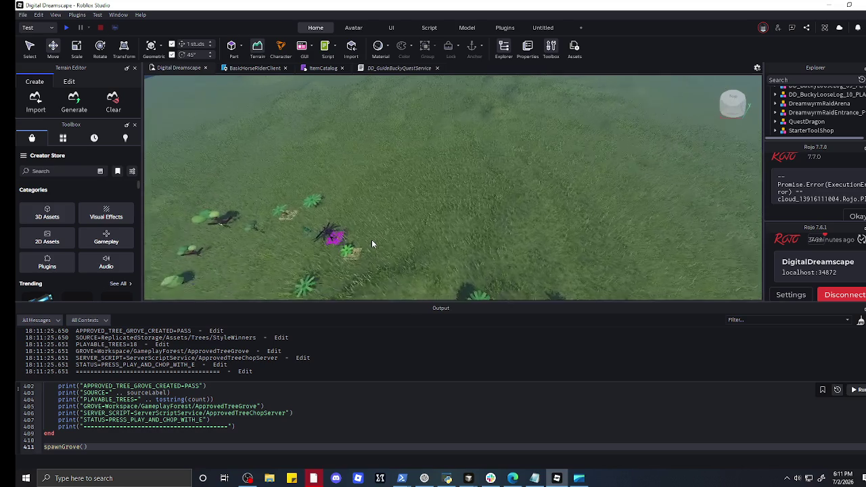
{"action": "key", "text": "s"}
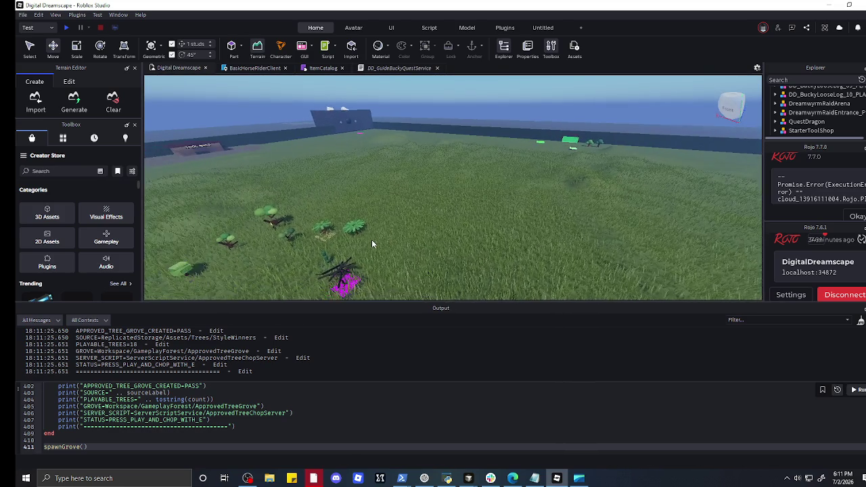
{"action": "key", "text": "a"}
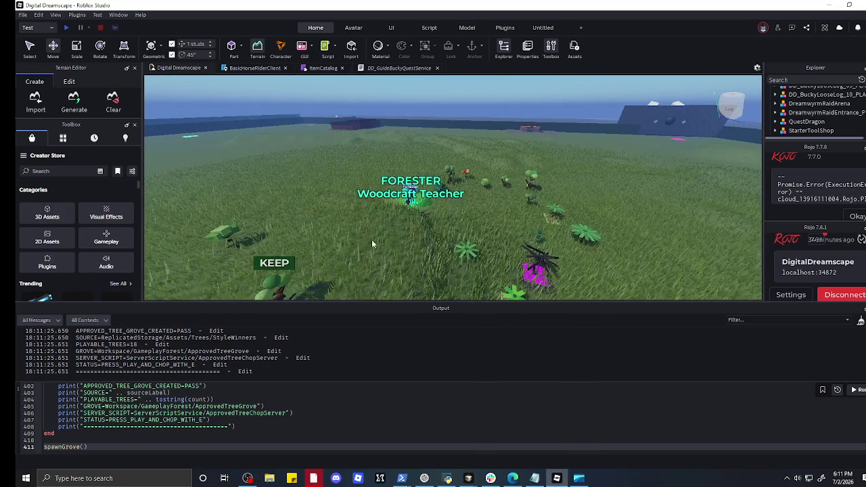
{"action": "mouse_move", "coordinate": [414, 192]}
{"action": "left_mouse_down"}
{"action": "mouse_move", "coordinate": [365, 188]}
{"action": "mouse_move", "coordinate": [345, 216]}
{"action": "left_mouse_up"}
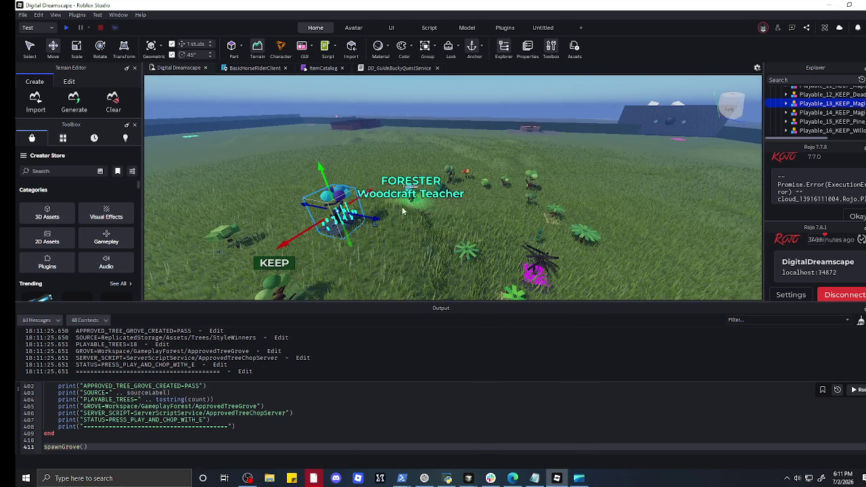
{"action": "key", "text": "ctrl+z"}
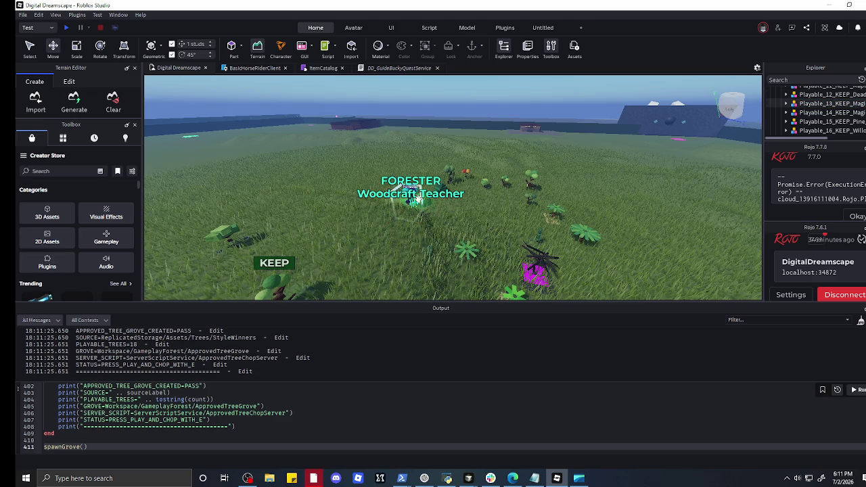
{"action": "left_click", "coordinate": [408, 193]}
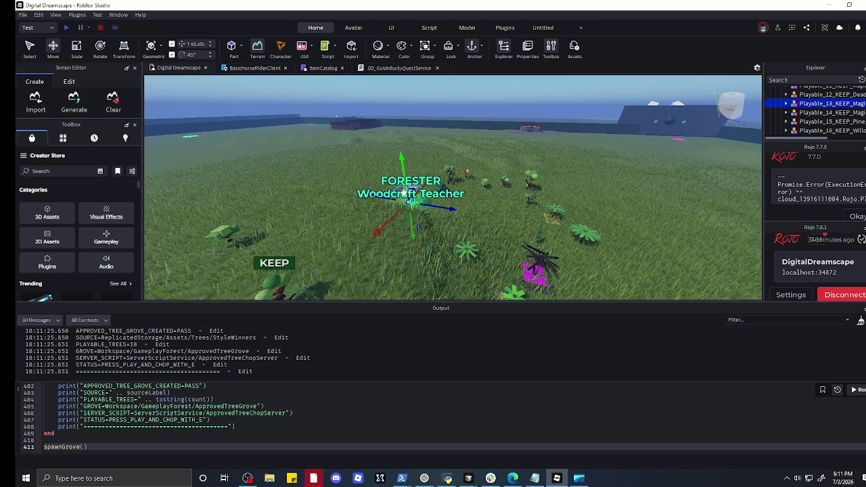
{"action": "left_click_drag", "start_coordinate": [396, 173], "coordinate": [383, 140]}
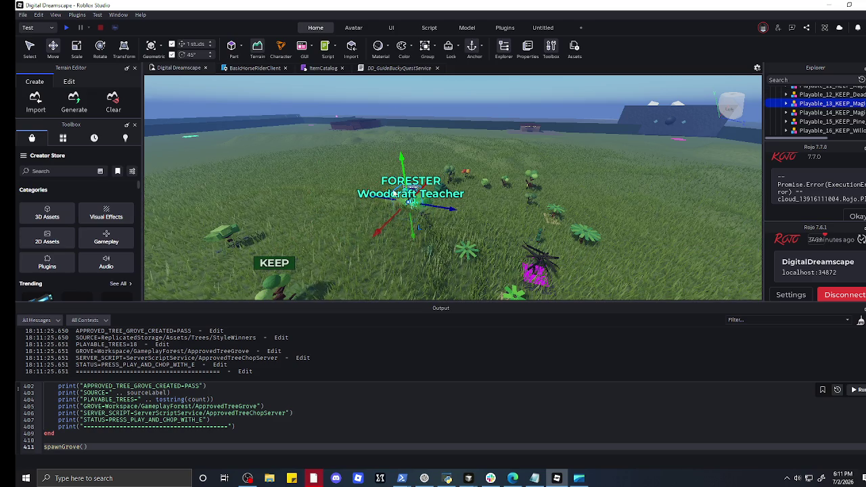
{"action": "scroll", "coordinate": [376, 194], "scroll_direction": "up", "scroll_amount": 10}
{"action": "scroll", "coordinate": [374, 189], "scroll_direction": "down", "scroll_amount": 6}
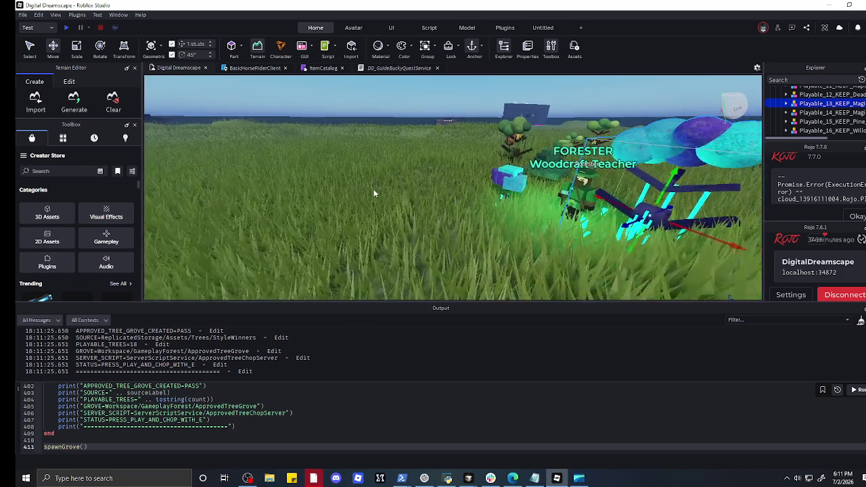
- Reposition the ForesterNPC away from the trees with the Move tool
{"action": "left_click", "coordinate": [520, 184]}
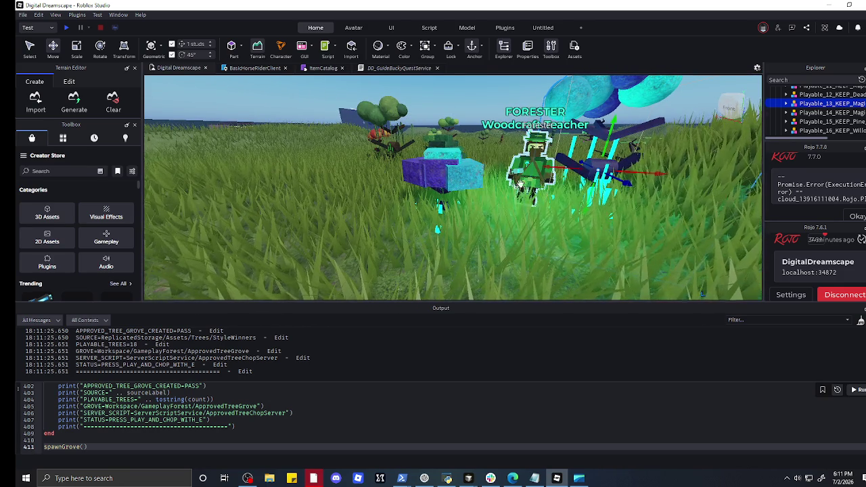
{"action": "mouse_move", "coordinate": [509, 168]}
{"action": "left_mouse_down"}
{"action": "mouse_move", "coordinate": [339, 181]}
{"action": "mouse_move", "coordinate": [347, 186]}
{"action": "left_mouse_up"}
{"action": "scroll", "coordinate": [347, 186], "scroll_direction": "down", "scroll_amount": 5}
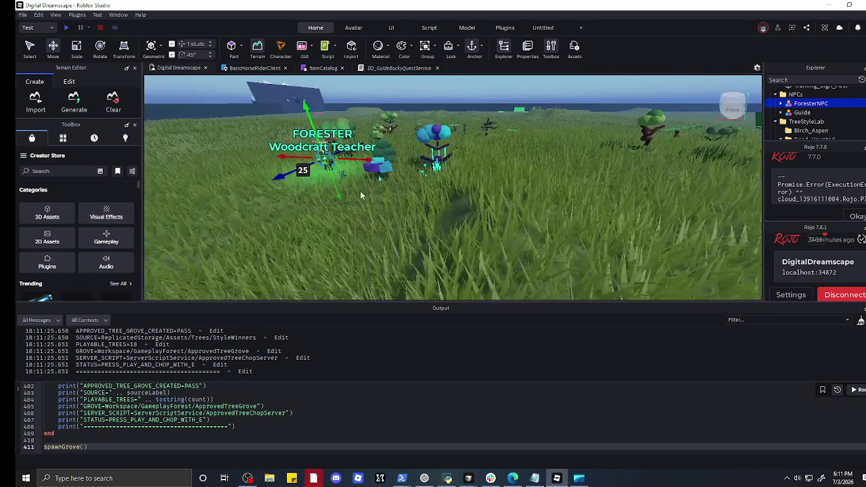
{"action": "left_click_drag", "start_coordinate": [406, 184], "coordinate": [339, 212]}
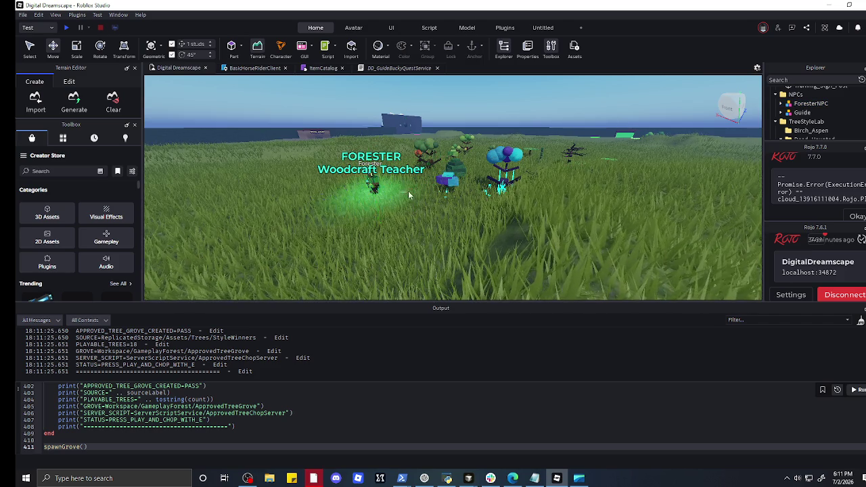
{"action": "mouse_move", "coordinate": [373, 182]}
{"action": "left_mouse_down"}
{"action": "mouse_move", "coordinate": [446, 184]}
{"action": "mouse_move", "coordinate": [419, 194]}
{"action": "mouse_move", "coordinate": [475, 196]}
{"action": "mouse_move", "coordinate": [464, 198]}
{"action": "left_mouse_up"}
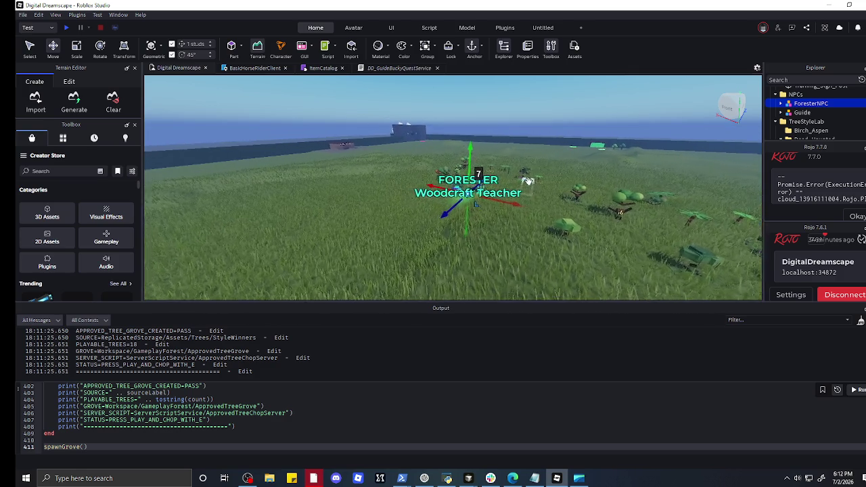
{"action": "key", "text": "s"}
{"action": "key", "text": "f"}
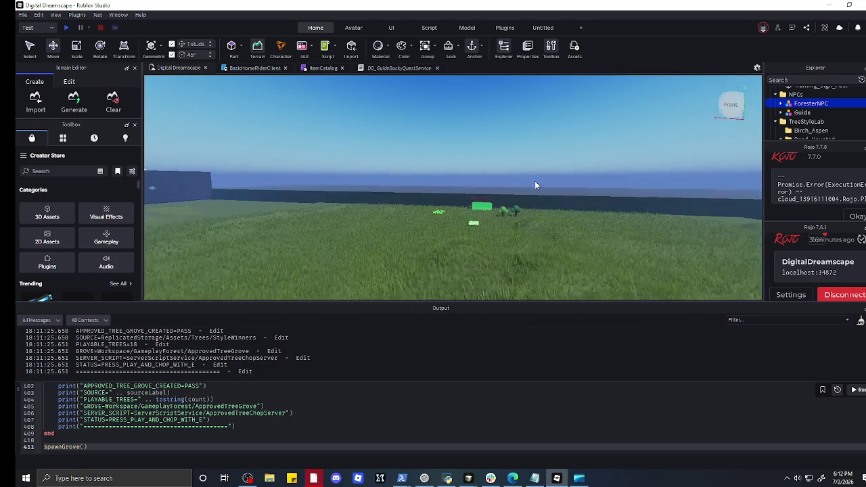
- Delete the green NORTH FOREST block and box-select the wooden gate frame
{"action": "left_click", "coordinate": [535, 181]}
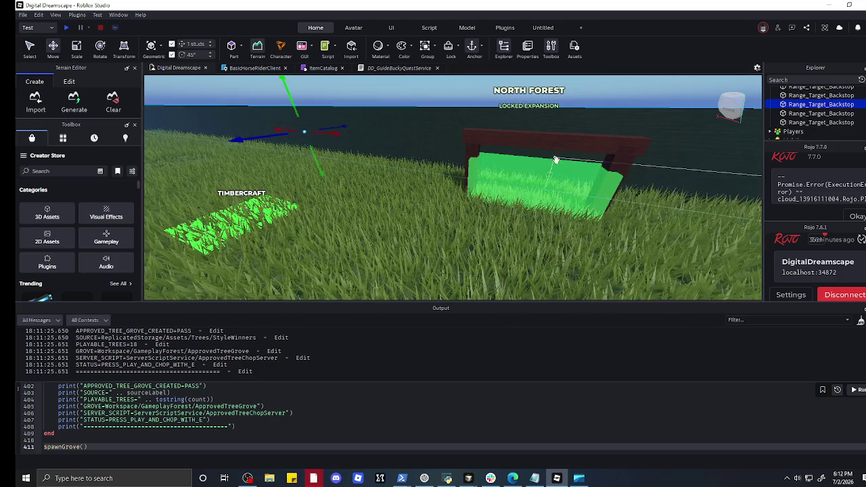
{"action": "key", "text": "Delete"}
{"action": "left_click", "coordinate": [541, 140]}
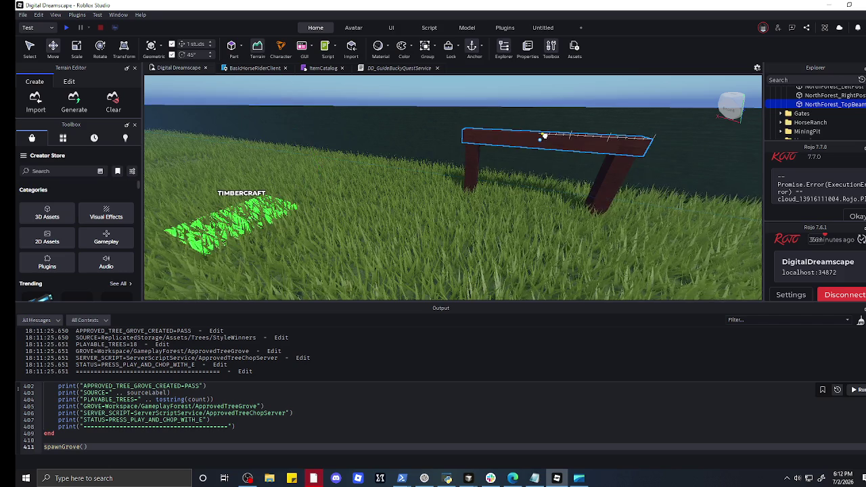
{"action": "left_click", "coordinate": [465, 162]}
{"action": "left_click", "coordinate": [447, 193]}
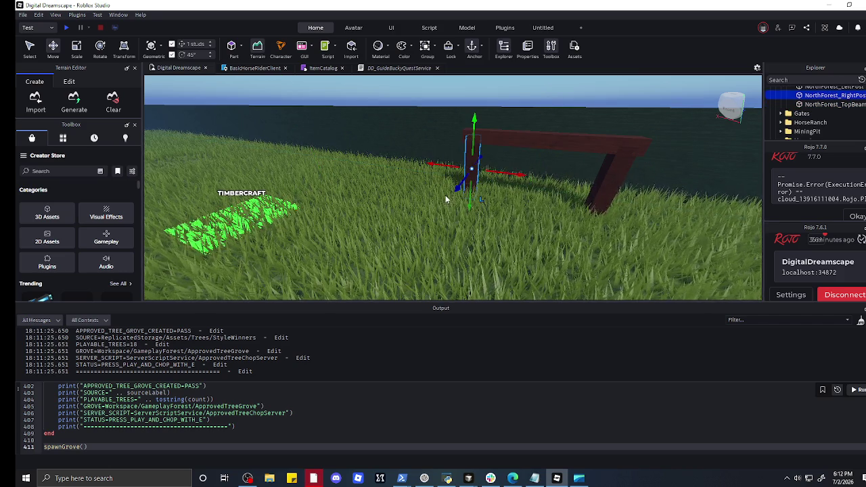
{"action": "left_click", "coordinate": [464, 193]}
{"action": "mouse_move", "coordinate": [445, 192]}
{"action": "left_mouse_down"}
{"action": "mouse_move", "coordinate": [626, 192]}
{"action": "mouse_move", "coordinate": [644, 162]}
{"action": "mouse_move", "coordinate": [624, 126]}
{"action": "left_mouse_up"}
- Drag the gate frame across the grass and back toward the FORESTER area
{"action": "key", "text": "s"}
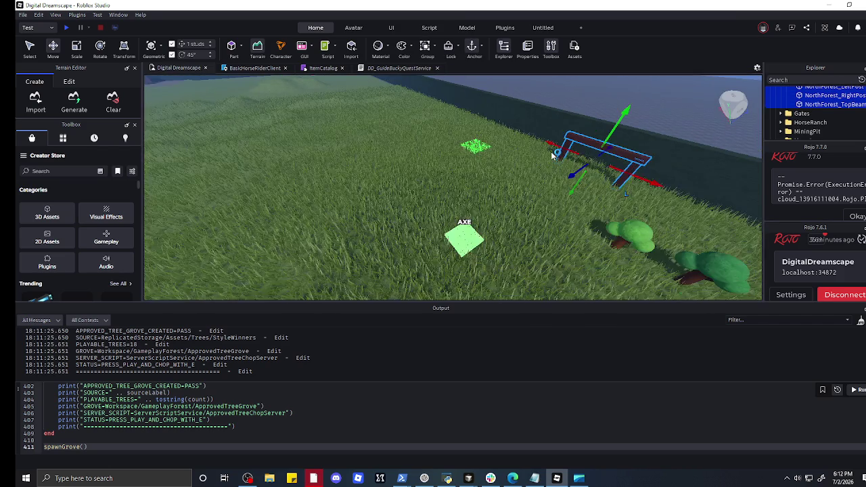
{"action": "left_click_drag", "start_coordinate": [492, 168], "coordinate": [173, 186]}
{"action": "key", "text": "f"}
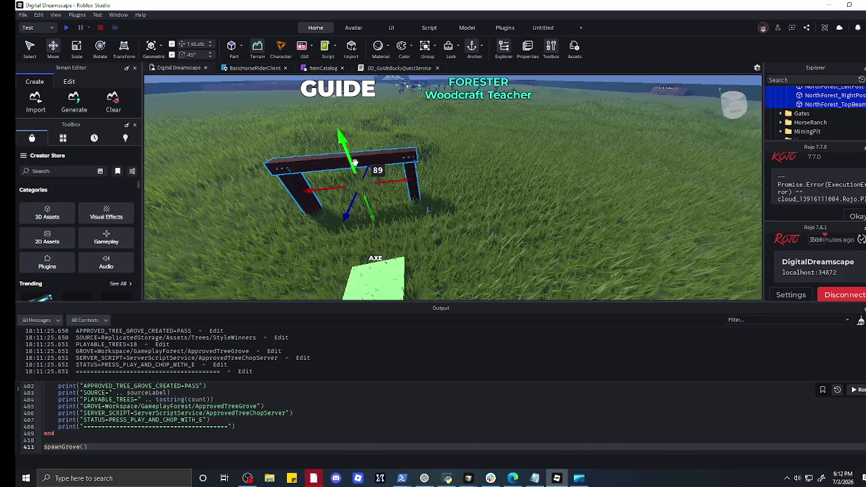
{"action": "mouse_move", "coordinate": [379, 167]}
{"action": "left_mouse_down"}
{"action": "mouse_move", "coordinate": [426, 100]}
{"action": "mouse_move", "coordinate": [495, 91]}
{"action": "left_mouse_up"}
{"action": "key", "text": "w"}
{"action": "key", "text": "s"}
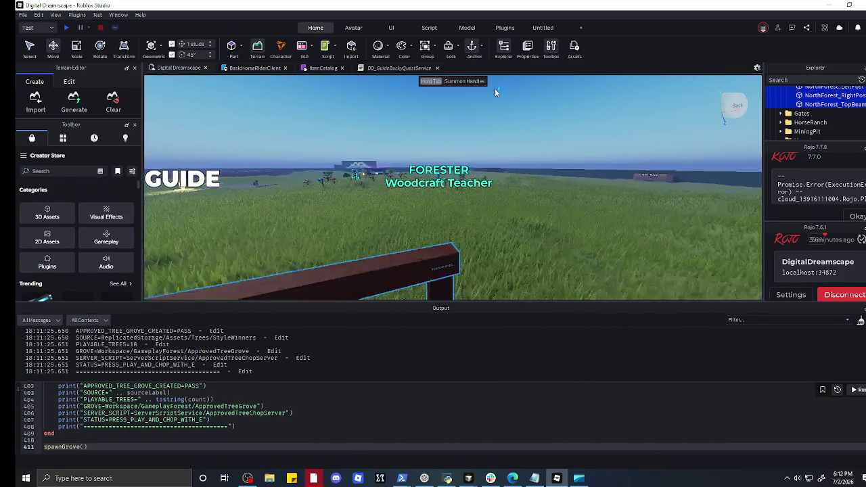
{"action": "left_click_drag", "start_coordinate": [439, 192], "coordinate": [546, 91]}
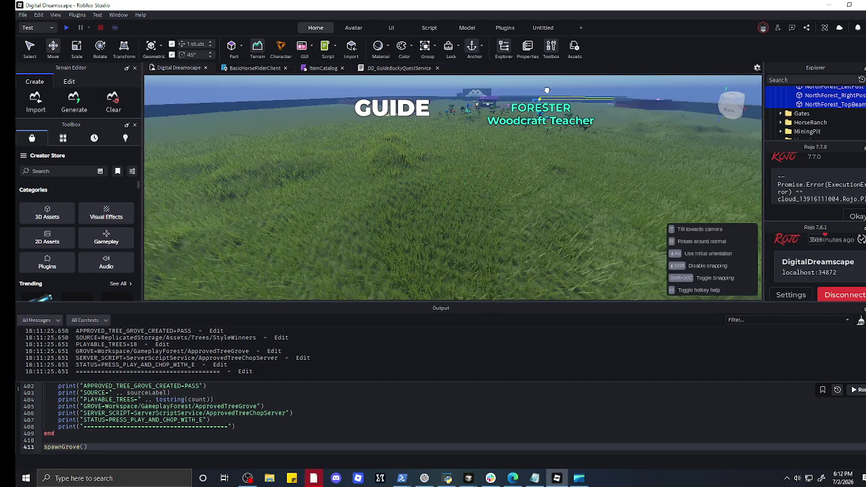
{"action": "key", "text": "w"}
{"action": "left_click_drag", "start_coordinate": [521, 122], "coordinate": [541, 112]}
{"action": "key", "text": "w"}
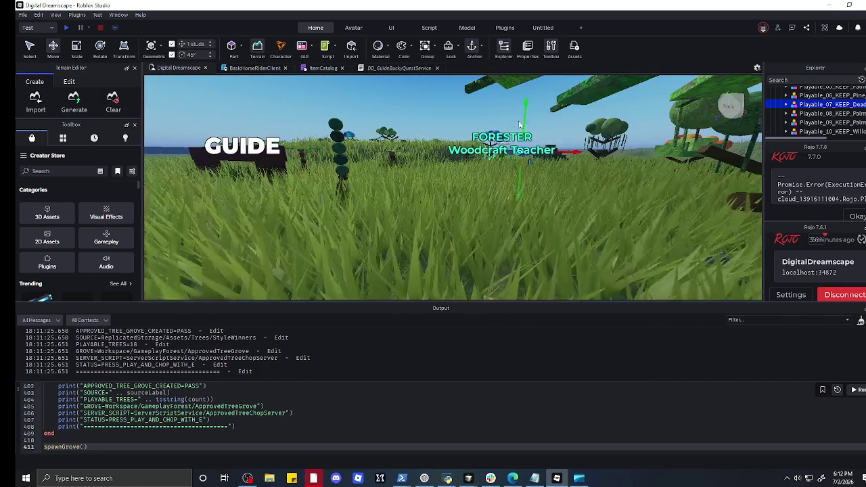
{"action": "left_click_drag", "start_coordinate": [466, 199], "coordinate": [465, 189]}
{"action": "key", "text": "w"}
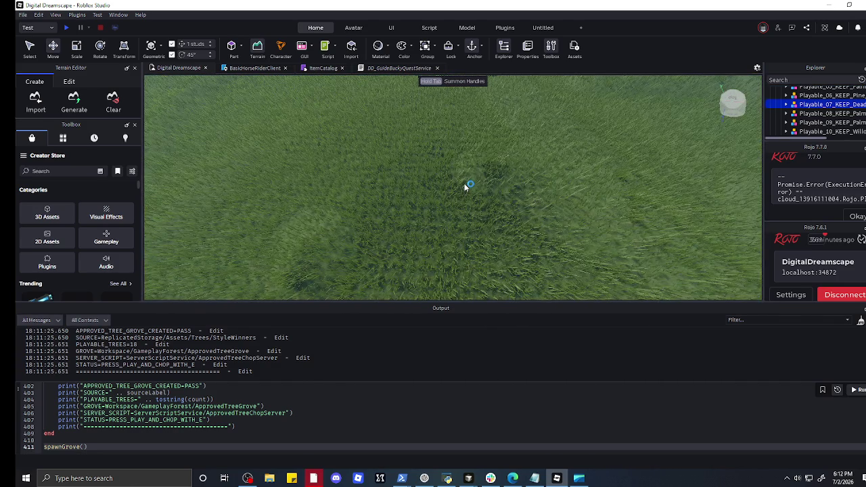
{"action": "scroll", "coordinate": [465, 188], "scroll_direction": "down", "scroll_amount": 5}
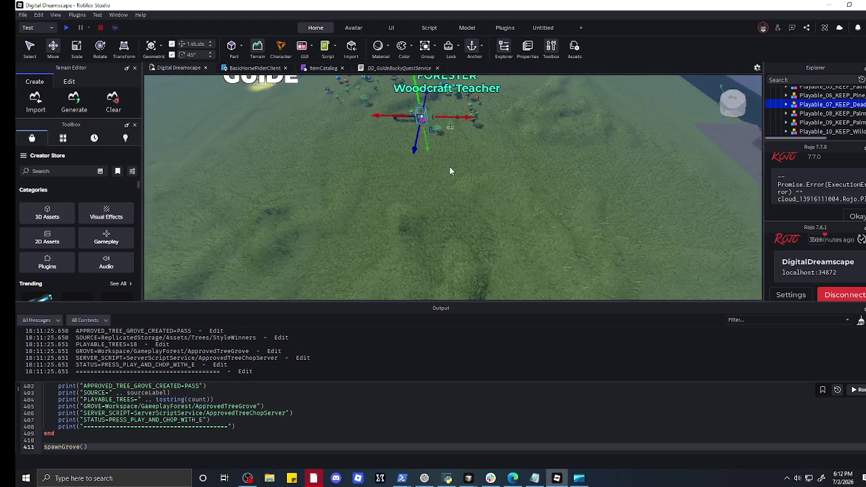
{"action": "scroll", "coordinate": [431, 163], "scroll_direction": "up", "scroll_amount": 1}
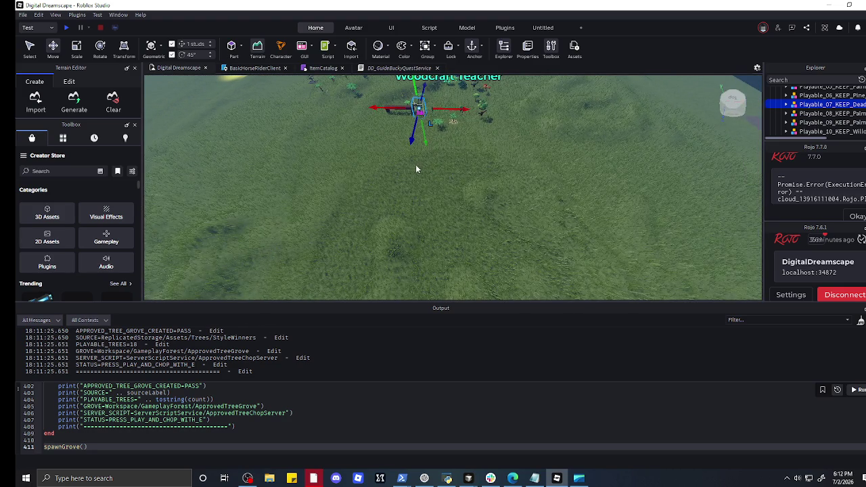
- Select the NorthForest gate parts and move them up near the trees
{"action": "left_click", "coordinate": [417, 165]}
{"action": "mouse_move", "coordinate": [270, 292]}
{"action": "left_mouse_down"}
{"action": "mouse_move", "coordinate": [339, 230]}
{"action": "mouse_move", "coordinate": [417, 130]}
{"action": "mouse_move", "coordinate": [395, 144]}
{"action": "mouse_move", "coordinate": [404, 133]}
{"action": "mouse_move", "coordinate": [374, 132]}
{"action": "mouse_move", "coordinate": [408, 132]}
{"action": "mouse_move", "coordinate": [418, 149]}
{"action": "left_mouse_up"}
{"action": "scroll", "coordinate": [418, 182], "scroll_direction": "up", "scroll_amount": 10}
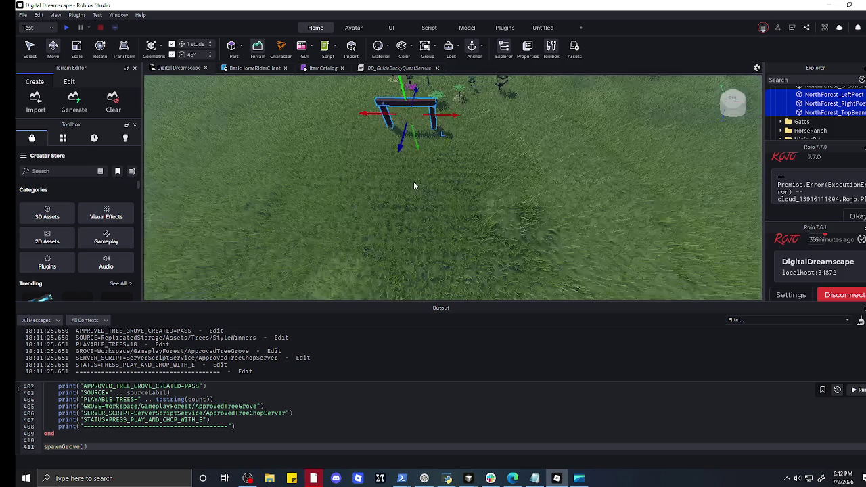
{"action": "scroll", "coordinate": [413, 168], "scroll_direction": "down", "scroll_amount": 10}
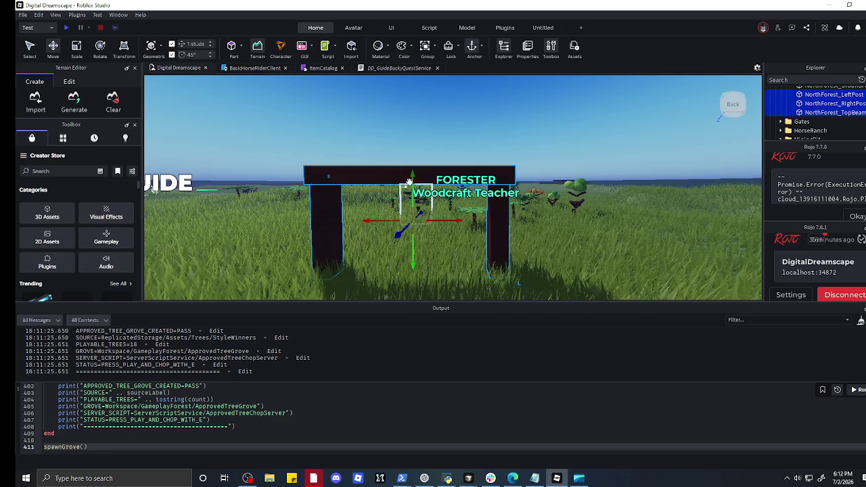
- Carry the NorthForest gate across the field up against the far stone wall
{"action": "key", "text": "a"}
{"action": "key", "text": "q"}
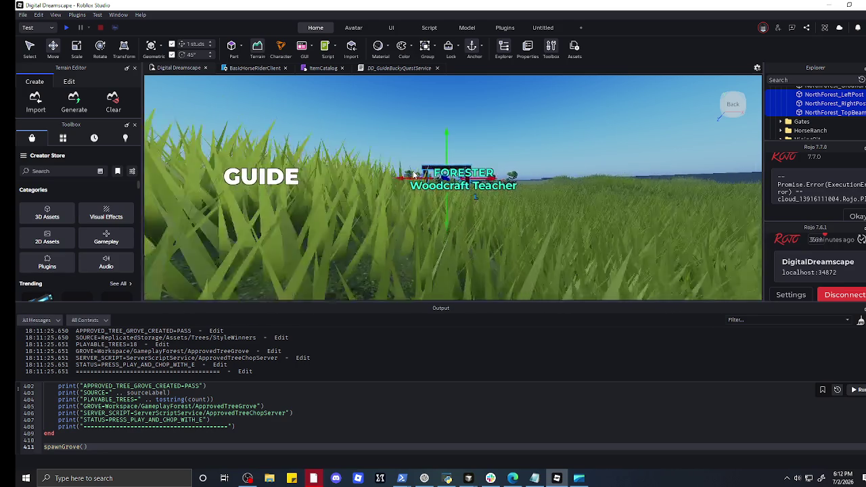
{"action": "key", "text": "e"}
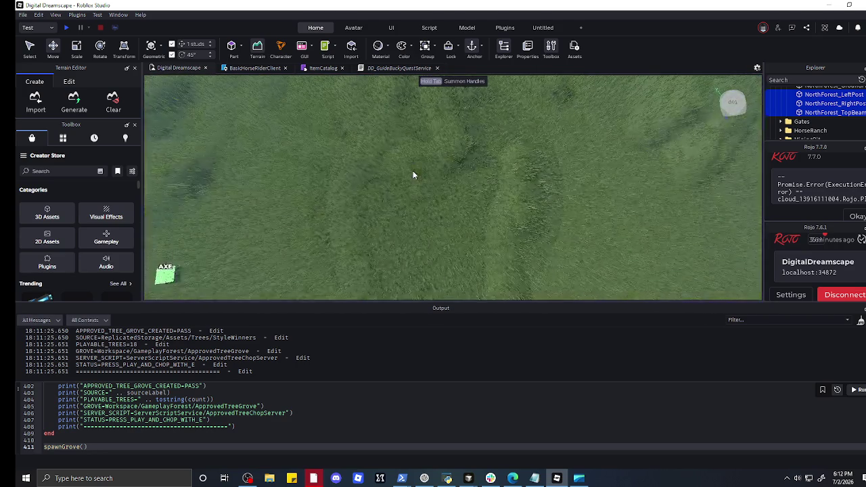
{"action": "key", "text": "f"}
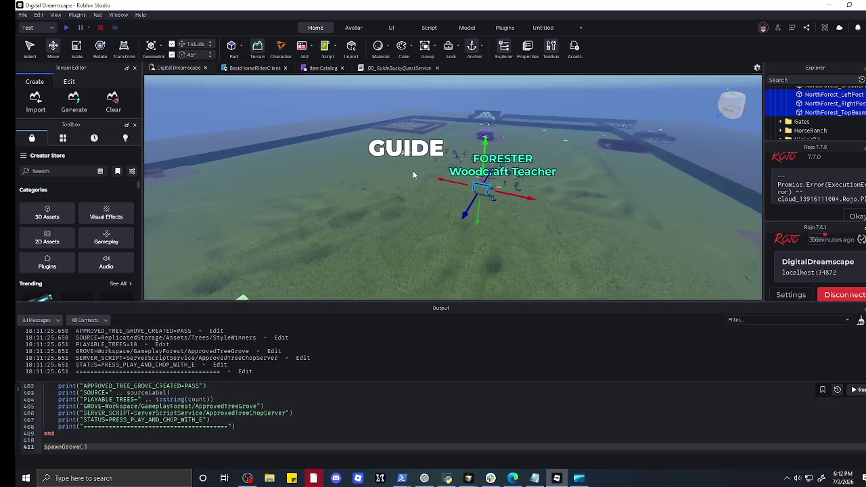
{"action": "key", "text": "a"}
{"action": "key", "text": "d"}
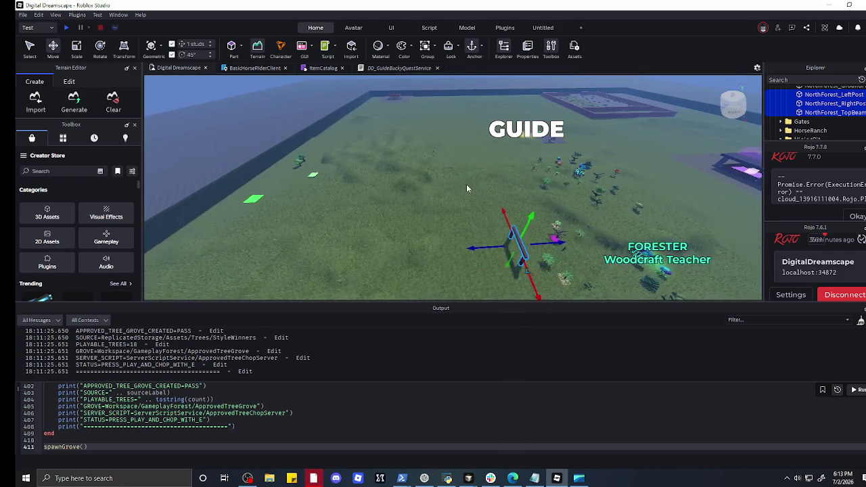
{"action": "key", "text": "d"}
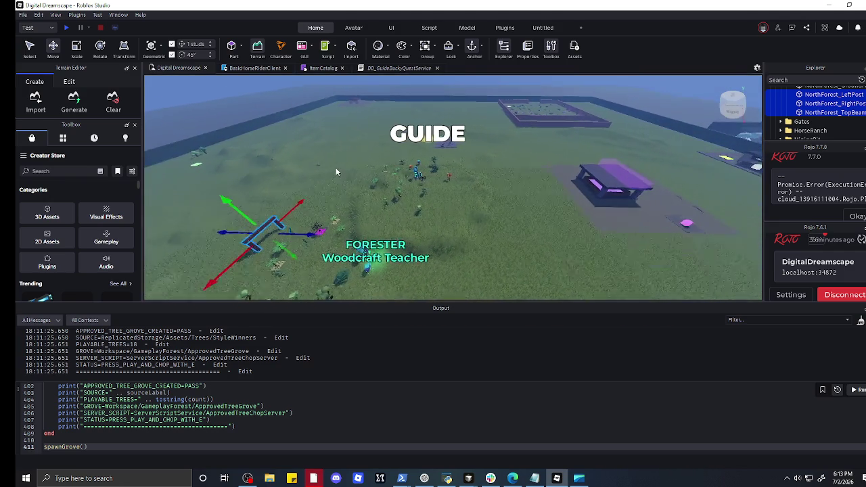
{"action": "key", "text": "a"}
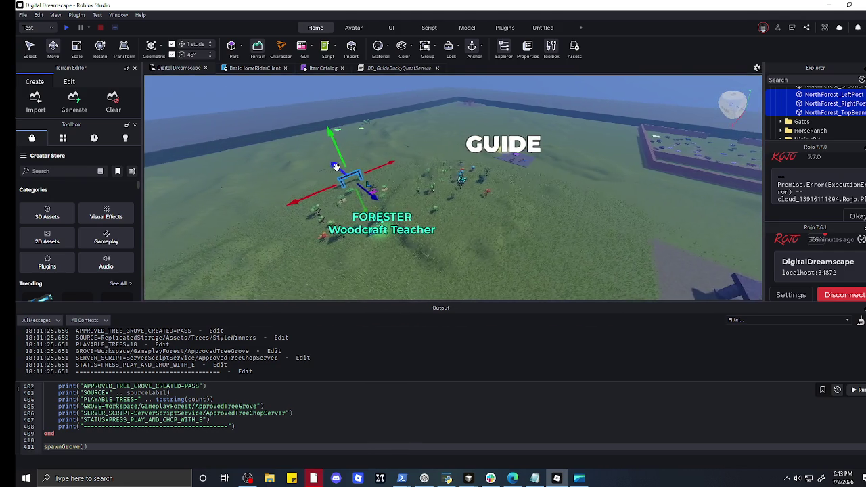
{"action": "key", "text": "w"}
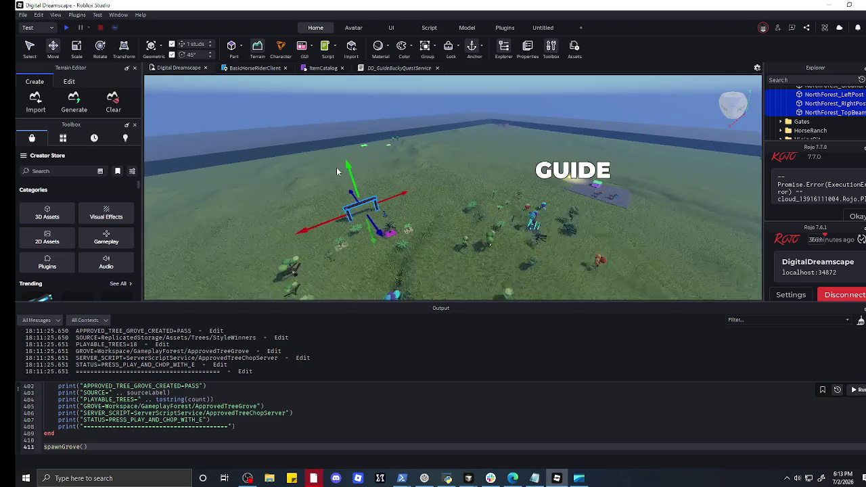
{"action": "key", "text": "w"}
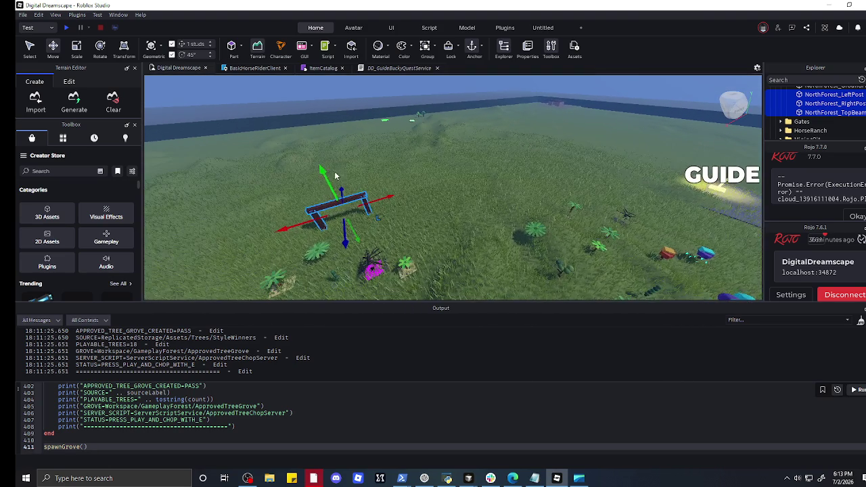
{"action": "mouse_move", "coordinate": [345, 194]}
{"action": "left_mouse_down"}
{"action": "mouse_move", "coordinate": [344, 135]}
{"action": "mouse_move", "coordinate": [336, 147]}
{"action": "mouse_move", "coordinate": [303, 144]}
{"action": "mouse_move", "coordinate": [268, 118]}
{"action": "left_mouse_up"}
{"action": "key", "text": "d"}
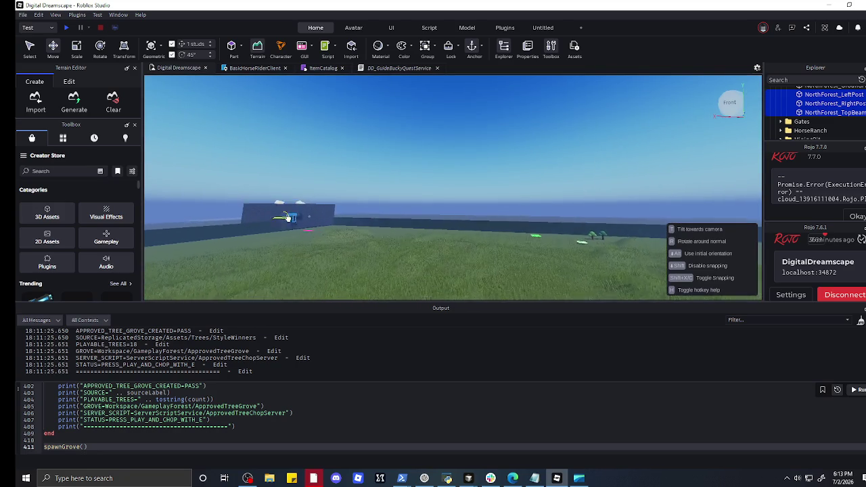
{"action": "mouse_move", "coordinate": [289, 242]}
{"action": "left_mouse_down"}
{"action": "mouse_move", "coordinate": [312, 270]}
{"action": "mouse_move", "coordinate": [341, 274]}
{"action": "mouse_move", "coordinate": [348, 265]}
{"action": "mouse_move", "coordinate": [318, 264]}
{"action": "mouse_move", "coordinate": [352, 284]}
{"action": "mouse_move", "coordinate": [335, 280]}
{"action": "left_mouse_up"}
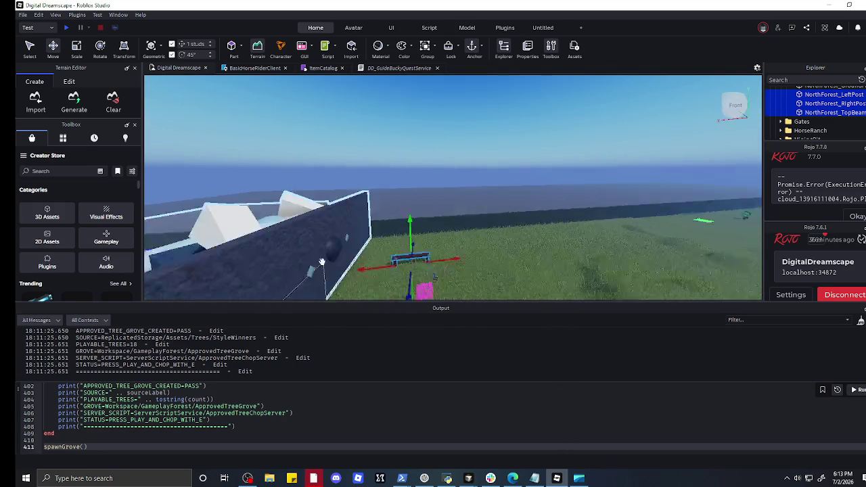
{"action": "key", "text": "f"}
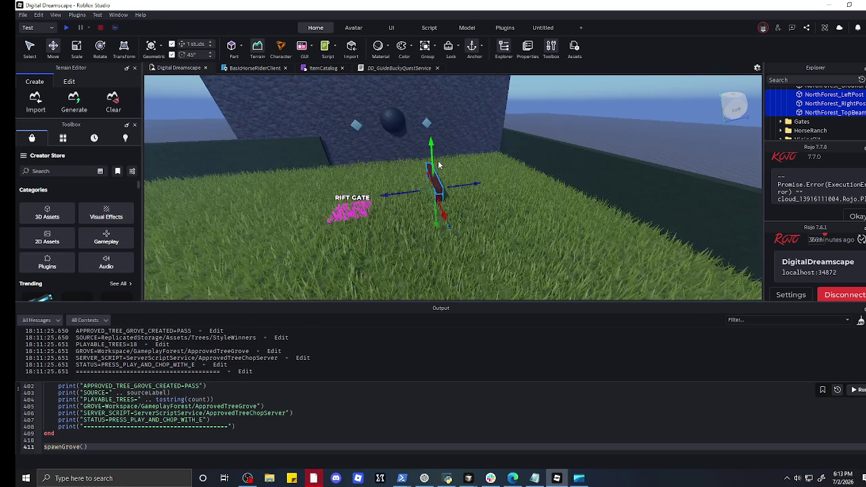
{"action": "mouse_move", "coordinate": [439, 193]}
{"action": "left_mouse_down"}
{"action": "mouse_move", "coordinate": [449, 131]}
{"action": "mouse_move", "coordinate": [432, 127]}
{"action": "mouse_move", "coordinate": [366, 166]}
{"action": "mouse_move", "coordinate": [338, 158]}
{"action": "mouse_move", "coordinate": [348, 140]}
{"action": "mouse_move", "coordinate": [344, 145]}
{"action": "left_mouse_up"}
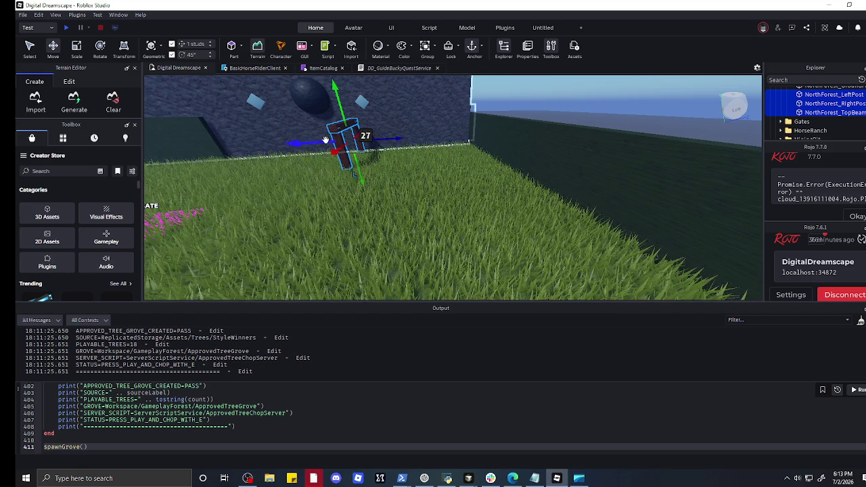
- Rotate the gate to stand upright and slide it closer to the wall
{"action": "left_click", "coordinate": [100, 48]}
{"action": "left_click_drag", "start_coordinate": [341, 155], "coordinate": [328, 138]}
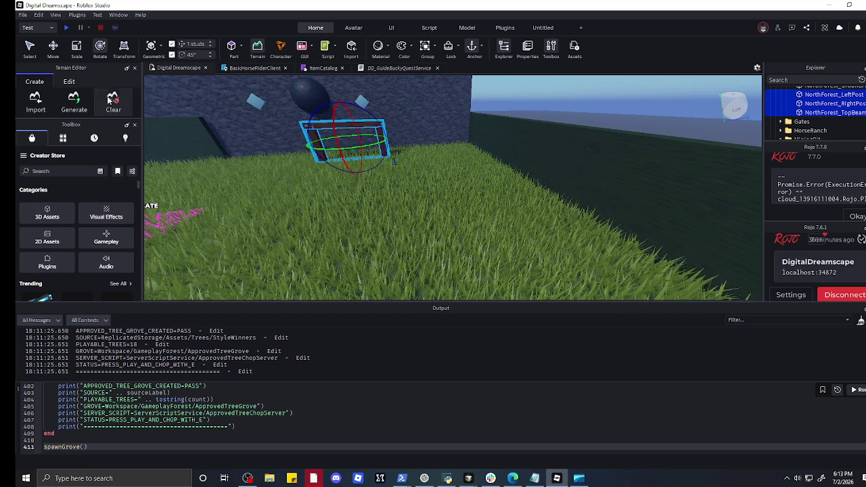
{"action": "left_click", "coordinate": [53, 46]}
{"action": "key", "text": "f"}
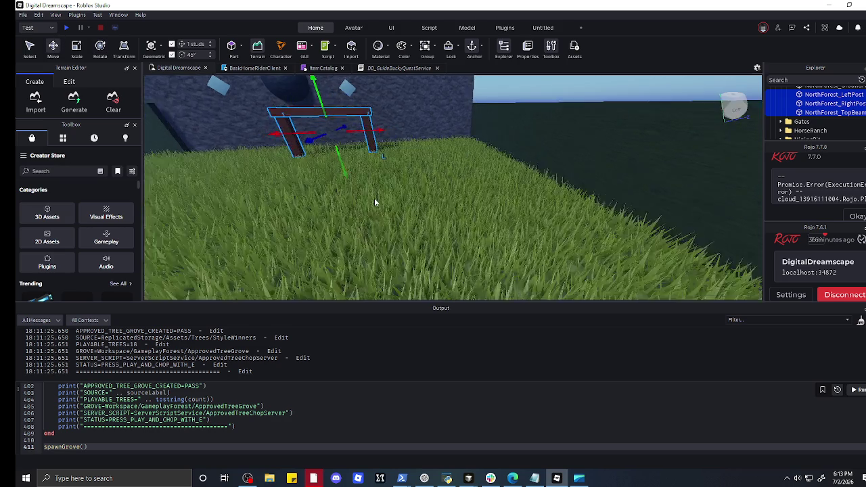
{"action": "scroll", "coordinate": [421, 220], "scroll_direction": "up", "scroll_amount": 5}
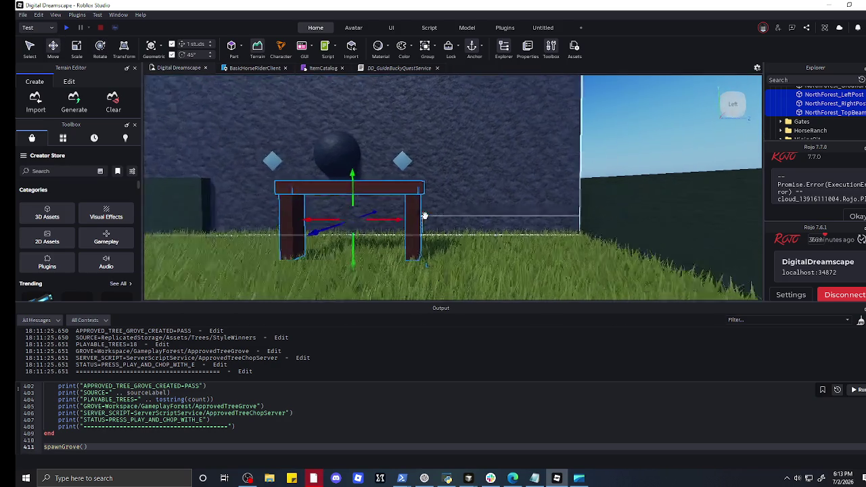
{"action": "scroll", "coordinate": [305, 247], "scroll_direction": "down", "scroll_amount": 2}
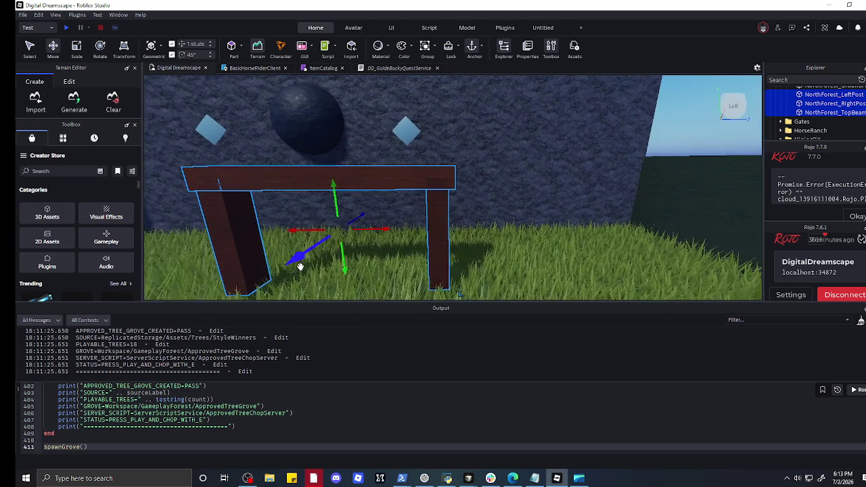
{"action": "mouse_move", "coordinate": [352, 218]}
{"action": "left_mouse_down"}
{"action": "mouse_move", "coordinate": [396, 190]}
{"action": "mouse_move", "coordinate": [417, 248]}
{"action": "left_mouse_up"}
{"action": "left_click", "coordinate": [418, 247]}
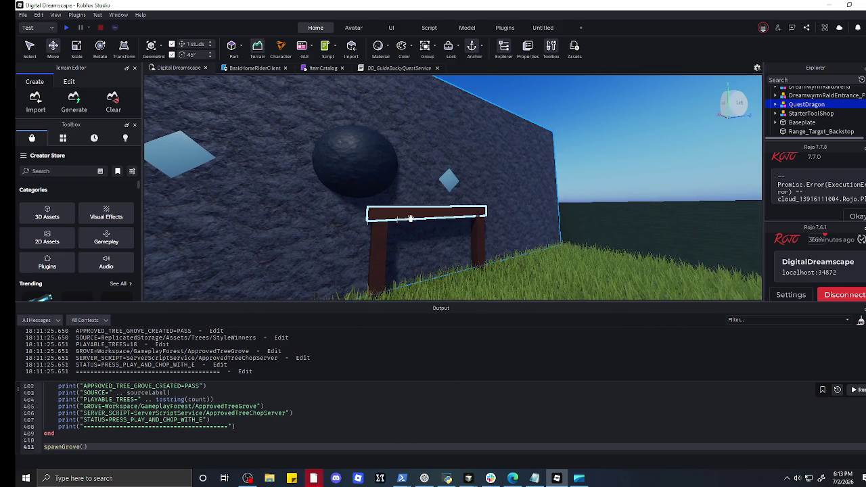
- Lower the NorthForest gate so its posts rest on the grass, then deselect it
{"action": "key", "text": "super"}
{"action": "type", "text": "tlook"}
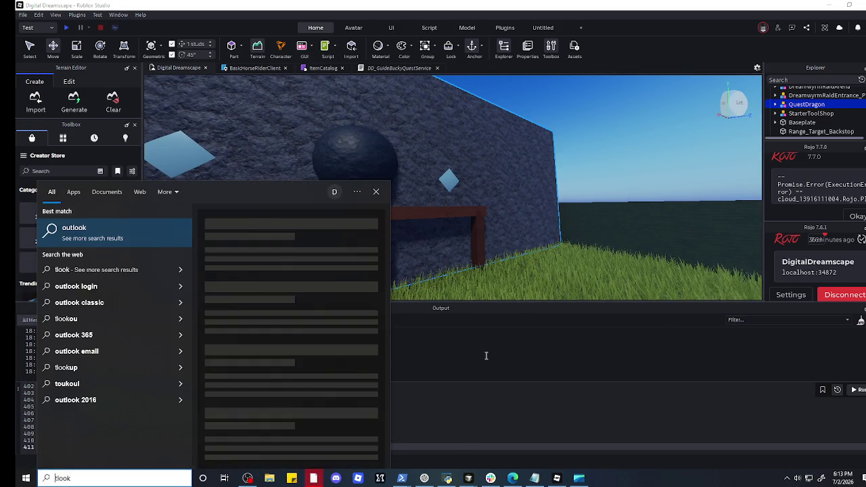
{"action": "key", "text": "Escape"}
{"action": "left_click", "coordinate": [425, 254]}
{"action": "mouse_move", "coordinate": [424, 255]}
{"action": "left_mouse_down"}
{"action": "mouse_move", "coordinate": [474, 253]}
{"action": "mouse_move", "coordinate": [445, 228]}
{"action": "mouse_move", "coordinate": [402, 250]}
{"action": "left_mouse_up"}
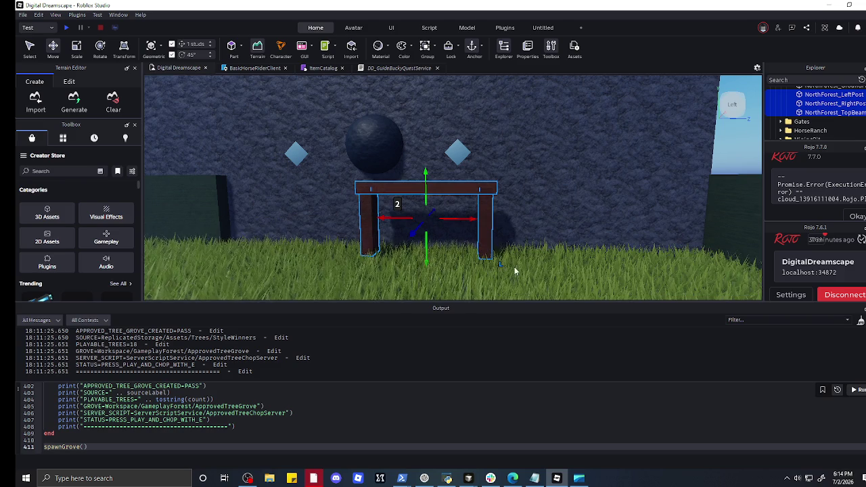
{"action": "mouse_move", "coordinate": [432, 214]}
{"action": "left_mouse_down"}
{"action": "mouse_move", "coordinate": [440, 207]}
{"action": "mouse_move", "coordinate": [415, 230]}
{"action": "mouse_move", "coordinate": [437, 209]}
{"action": "mouse_move", "coordinate": [433, 249]}
{"action": "left_mouse_up"}
{"action": "right_click", "coordinate": [478, 249]}
{"action": "left_click", "coordinate": [375, 264]}
{"action": "scroll", "coordinate": [366, 271], "scroll_direction": "down", "scroll_amount": 5}
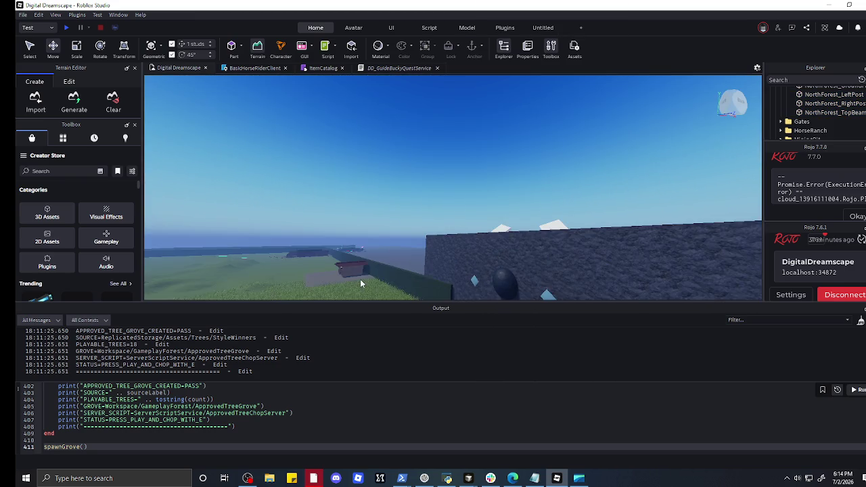
{"action": "scroll", "coordinate": [365, 283], "scroll_direction": "down", "scroll_amount": 3}
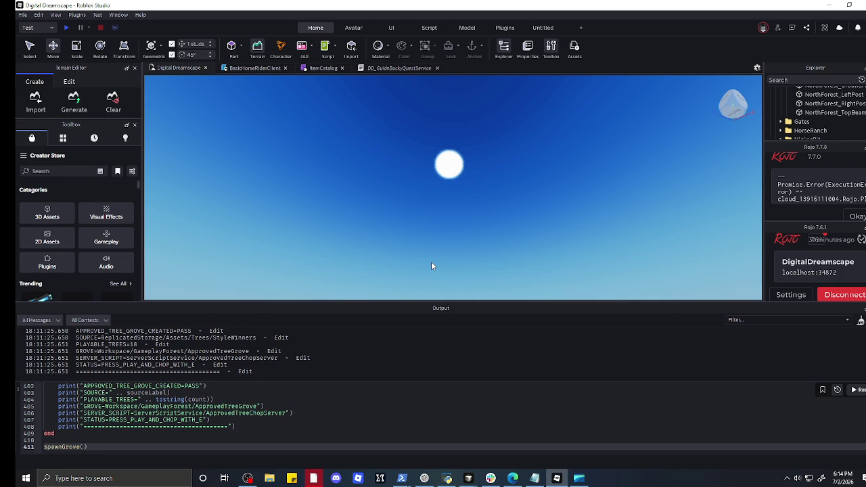
{"action": "left_click", "coordinate": [425, 479]}
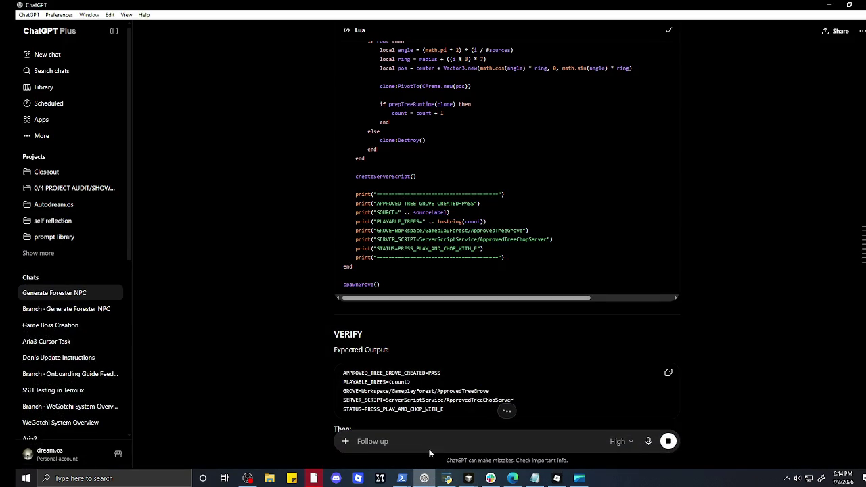
- Copy the GUIDE TEXT CLEANUP + GUIDE PROGRESSION HUB V1 Lua script and return to Studio
{"action": "scroll", "coordinate": [412, 372], "scroll_direction": "down", "scroll_amount": 7}
{"action": "scroll", "coordinate": [413, 366], "scroll_direction": "up", "scroll_amount": 1}
{"action": "scroll", "coordinate": [413, 366], "scroll_direction": "up", "scroll_amount": 4}
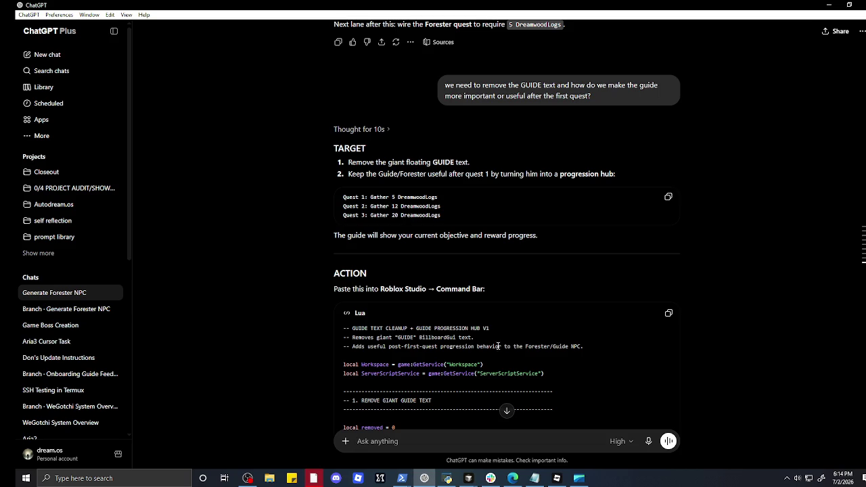
{"action": "left_click", "coordinate": [669, 315]}
{"action": "left_click", "coordinate": [829, 4]}
{"action": "left_click", "coordinate": [395, 443]}
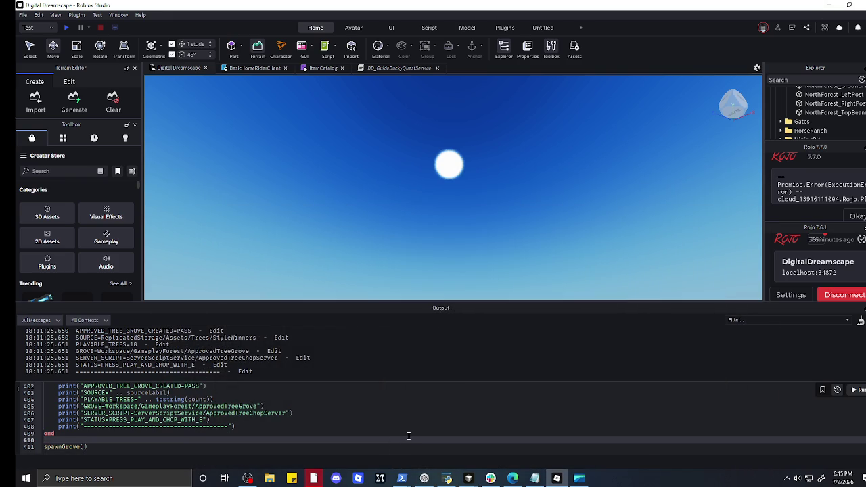
- Run the guide cleanup script (GUIDE_TEXT_REMOVED=2, GUIDE_HUB_INSTALLED=PASS) and inspect the Guide model
{"action": "key", "text": "ctrl+a"}
{"action": "key", "text": "ctrl+v"}
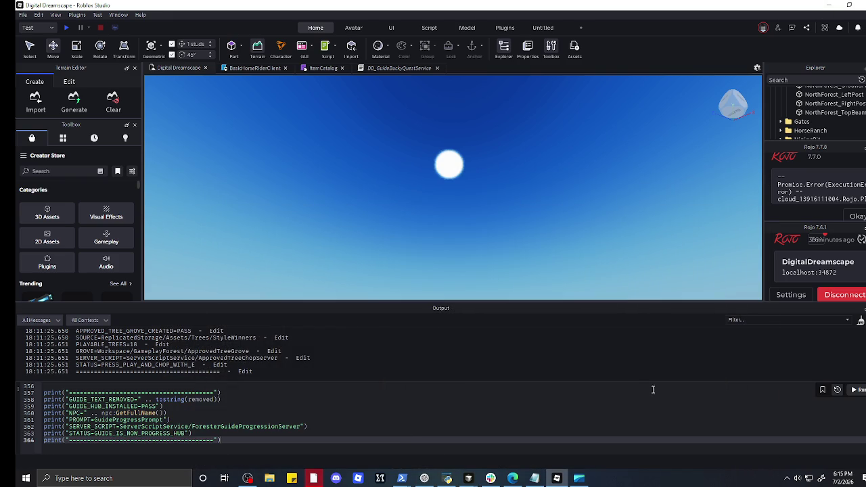
{"action": "left_click", "coordinate": [853, 391]}
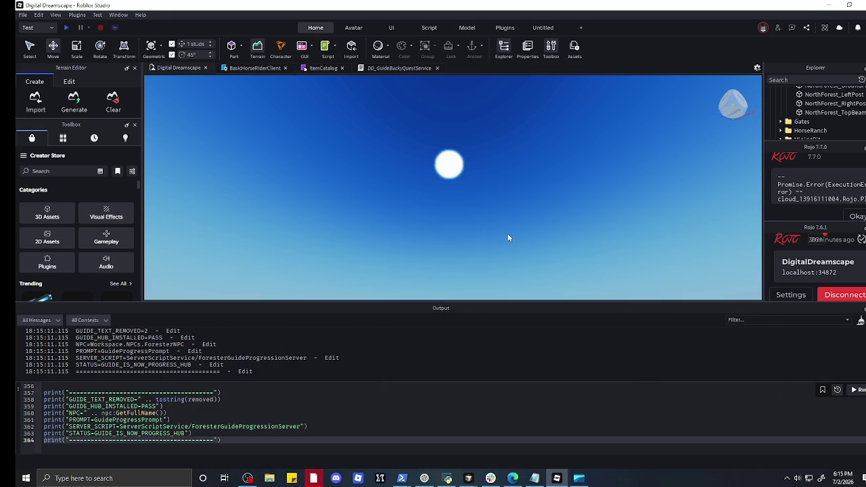
{"action": "scroll", "coordinate": [509, 233], "scroll_direction": "down", "scroll_amount": 3}
{"action": "scroll", "coordinate": [501, 247], "scroll_direction": "up", "scroll_amount": 10}
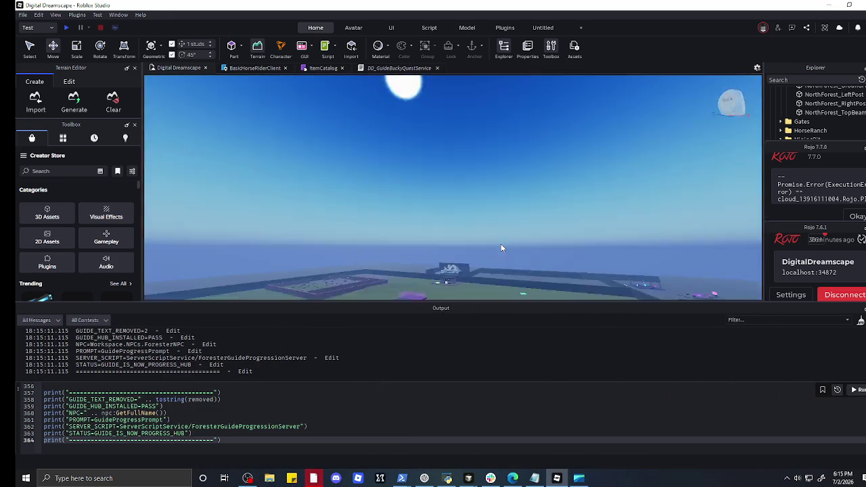
{"action": "left_click_drag", "start_coordinate": [501, 248], "coordinate": [413, 238]}
{"action": "left_click", "coordinate": [413, 238]}
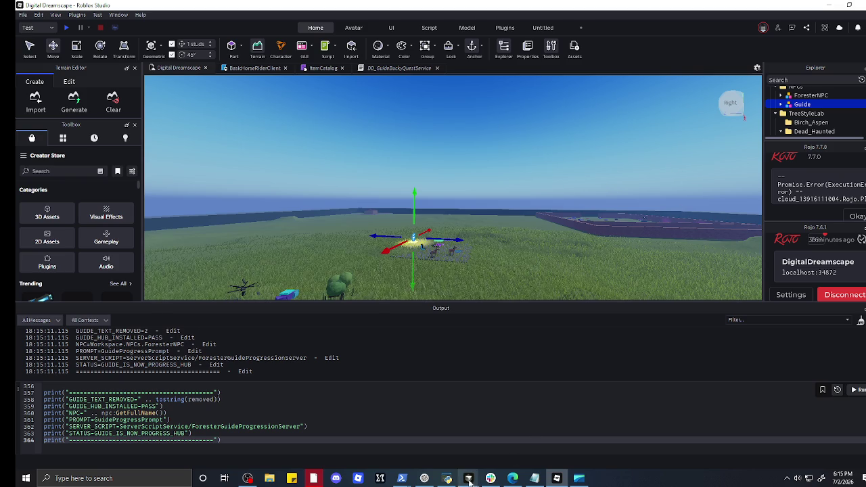
{"action": "left_click", "coordinate": [425, 478]}
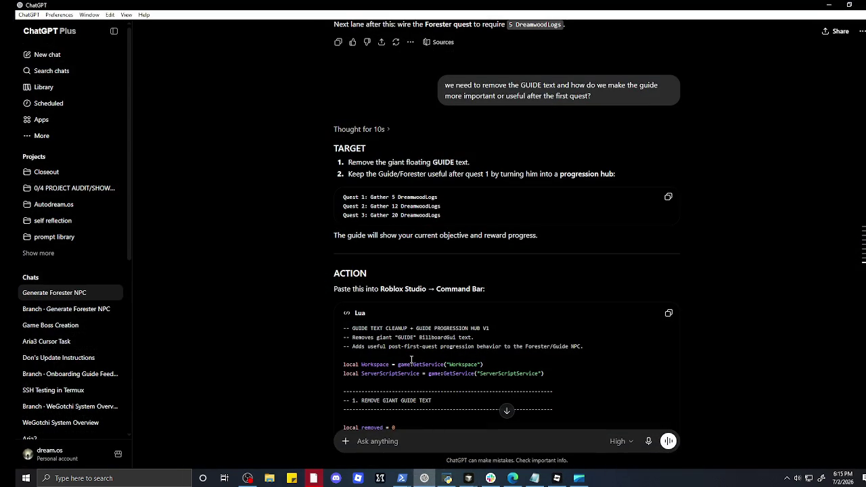
{"action": "scroll", "coordinate": [410, 359], "scroll_direction": "down", "scroll_amount": 3}
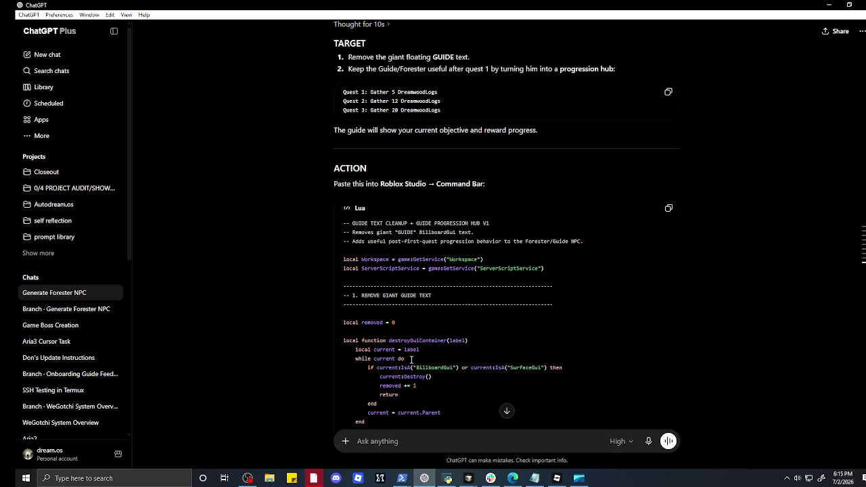
{"action": "scroll", "coordinate": [411, 359], "scroll_direction": "down", "scroll_amount": 20}
{"action": "scroll", "coordinate": [411, 371], "scroll_direction": "down", "scroll_amount": 20}
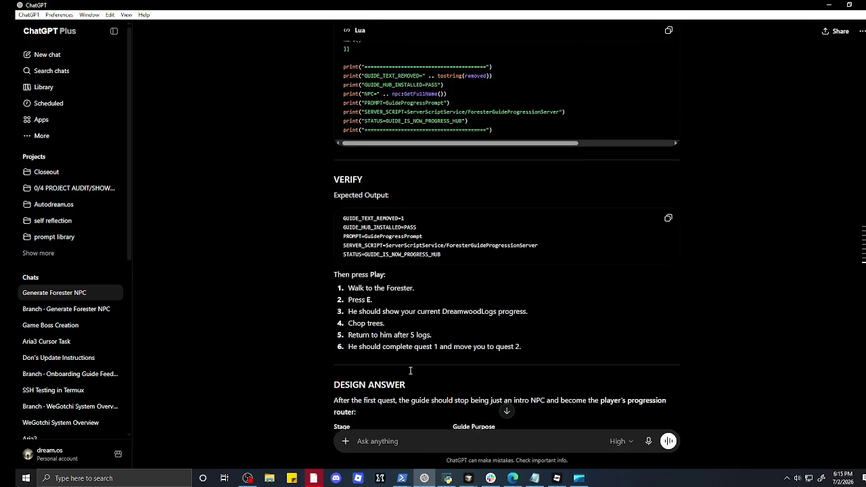
{"action": "scroll", "coordinate": [410, 371], "scroll_direction": "down", "scroll_amount": 3}
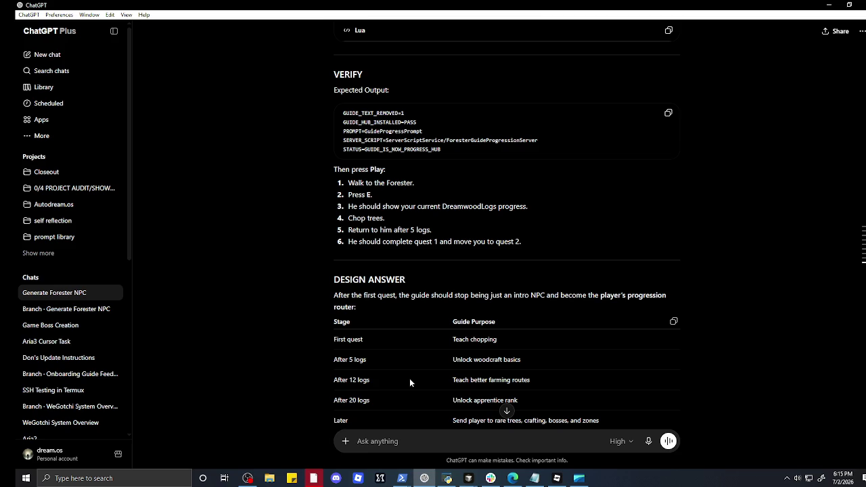
{"action": "scroll", "coordinate": [409, 381], "scroll_direction": "down", "scroll_amount": 2}
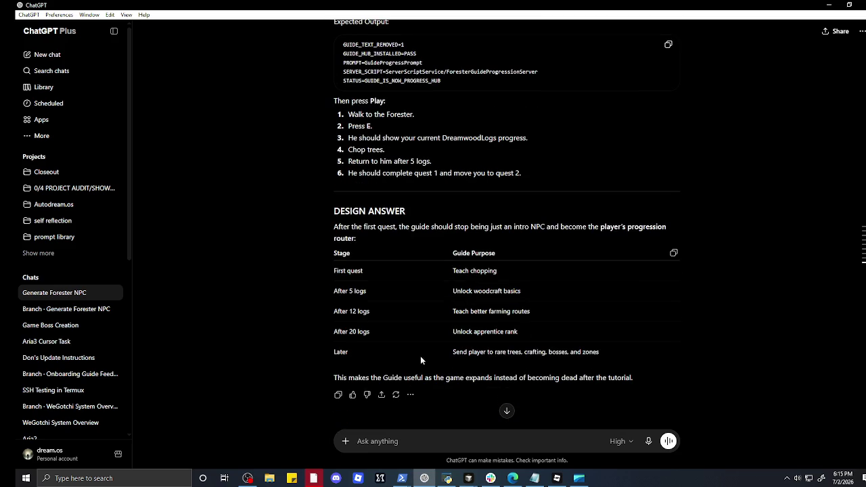
- Suggest ChatGPT have the guide give the first weapon blueprint after quest 3
{"action": "type", "text": "maytbe he can give themthe"}
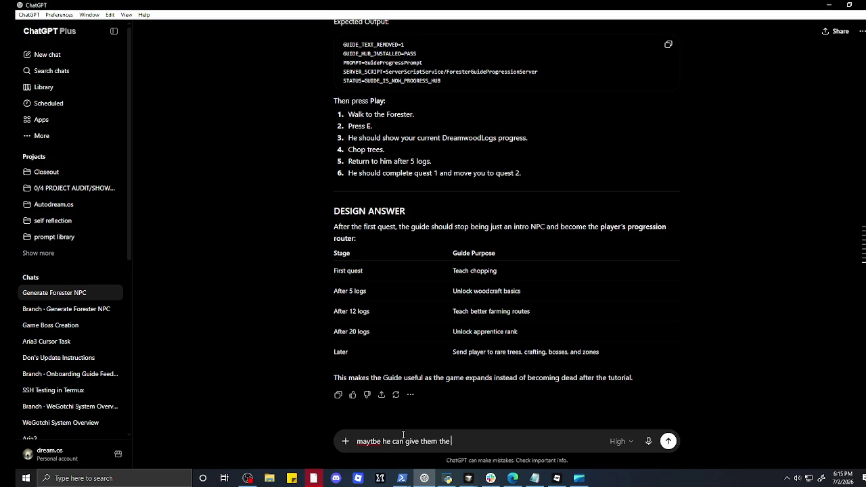
{"action": "type", "text": "uepo"}
{"action": "type", "text": "rint and als"}
{"action": "type", "text": "use to m"}
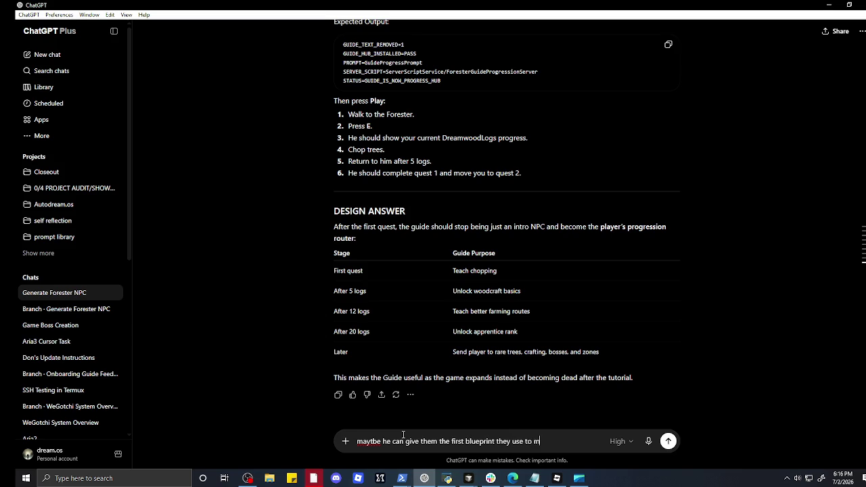
{"action": "type", "text": "ake theu"}
{"action": "key", "text": "BackSpace"}
{"action": "type", "text": "wea"}
{"action": "type", "text": "pon"}
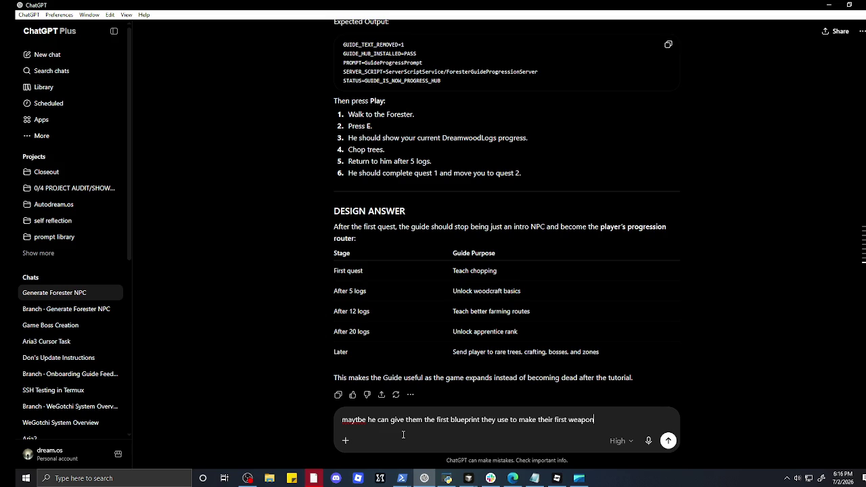
{"action": "type", "text": "after o"}
{"action": "type", "text": "quest 3"}
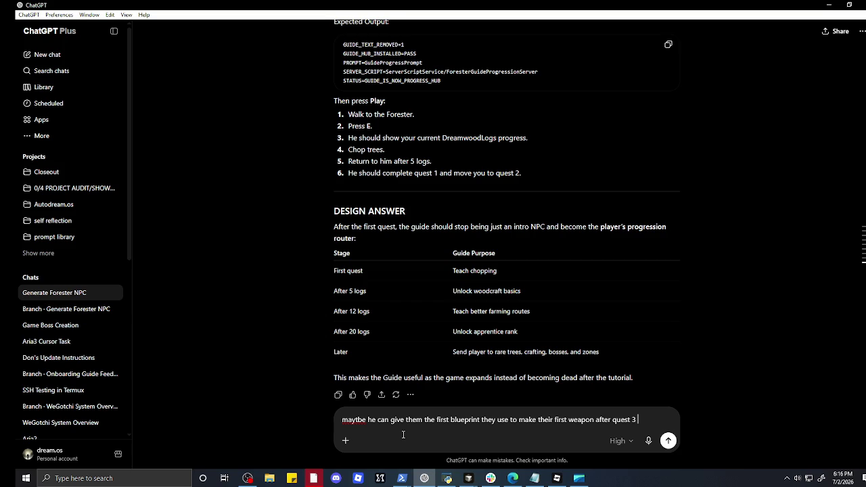
{"action": "key", "text": "Return"}
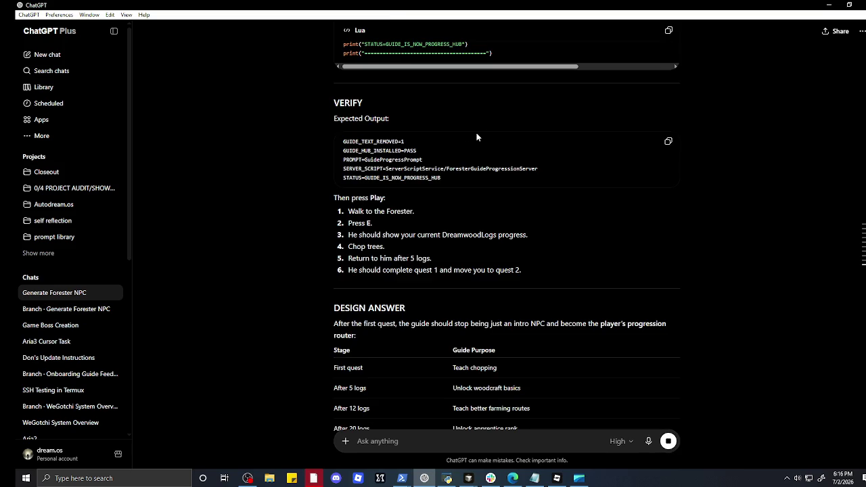
- Review the WoodenTrainingBladeBlueprint and WoodenTrainingBlade script, then bring up the Cursor windows
{"action": "scroll", "coordinate": [461, 147], "scroll_direction": "up", "scroll_amount": 5}
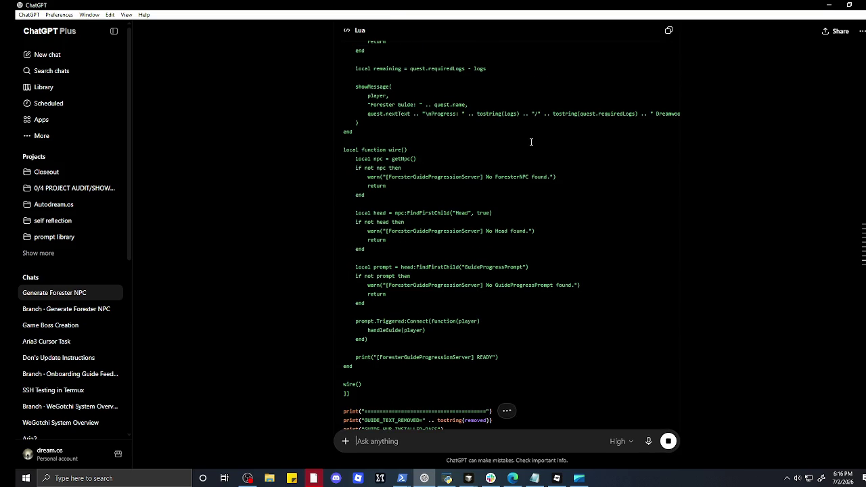
{"action": "scroll", "coordinate": [551, 193], "scroll_direction": "down", "scroll_amount": 10}
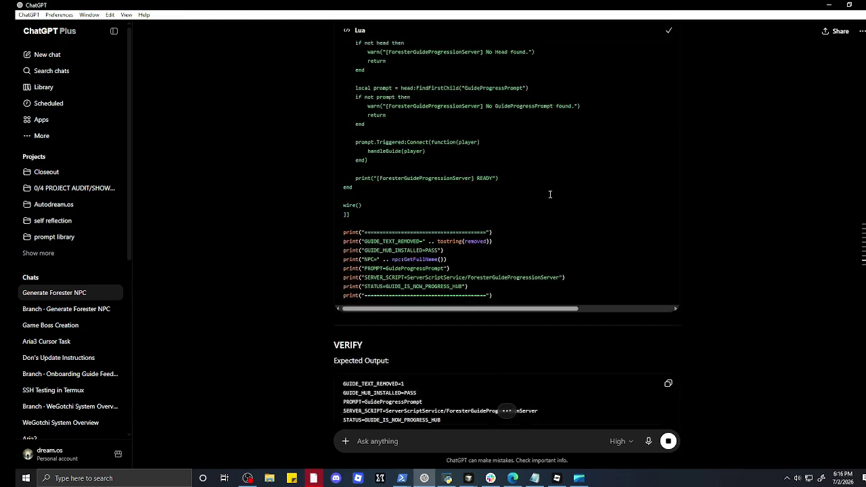
{"action": "scroll", "coordinate": [541, 201], "scroll_direction": "down", "scroll_amount": 2}
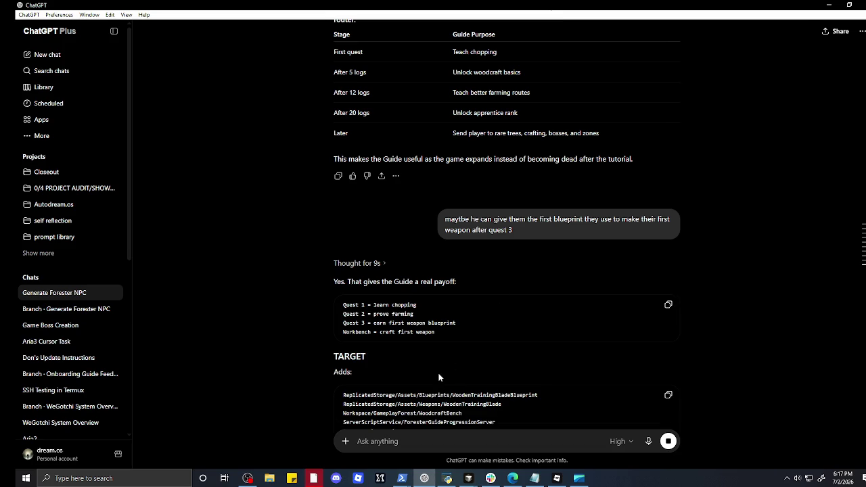
{"action": "scroll", "coordinate": [438, 381], "scroll_direction": "down", "scroll_amount": 15}
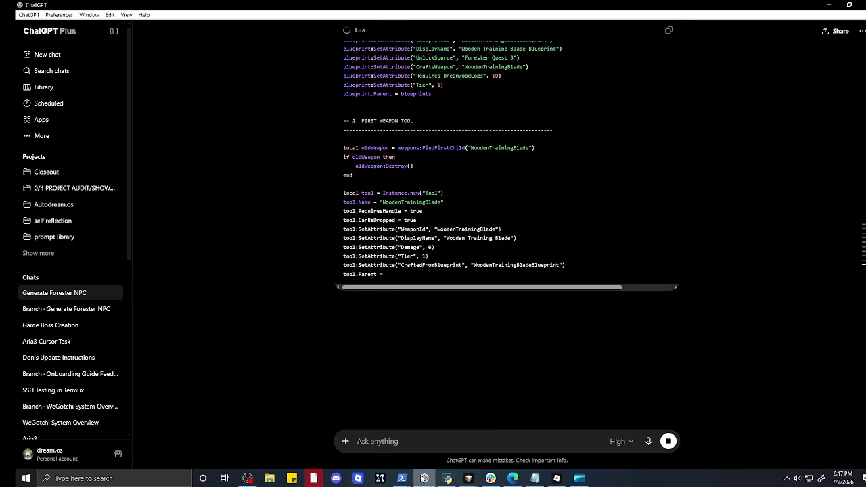
{"action": "left_click", "coordinate": [469, 479]}
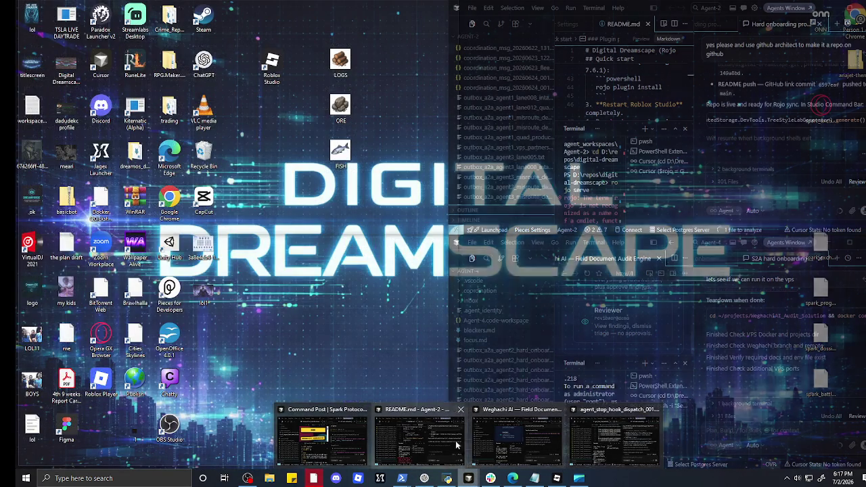
- In the Agent-2 window, ask the agent to implement farming as a skill so users can make food recipes
{"action": "left_click", "coordinate": [427, 441]}
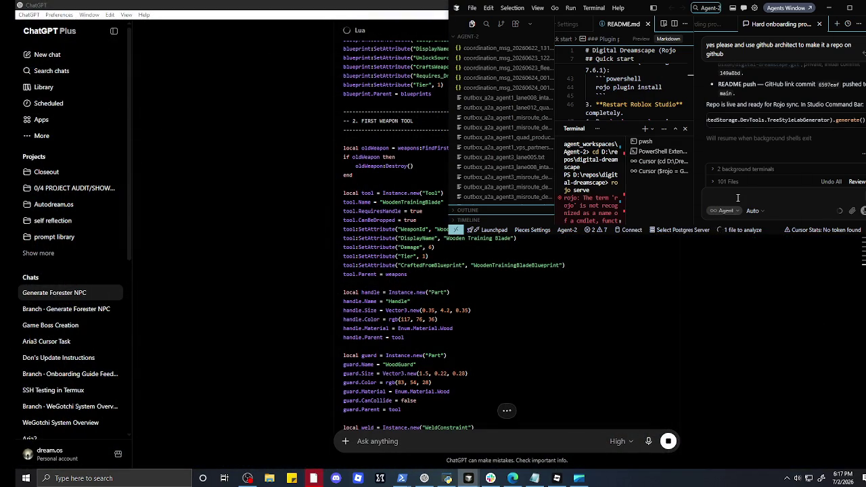
{"action": "type", "text": "now wew n"}
{"action": "key", "text": "BackSpace"}
{"action": "key", "text": "BackSpace"}
{"action": "key", "text": "BackSpace"}
{"action": "type", "text": "need to implement farming as a "}
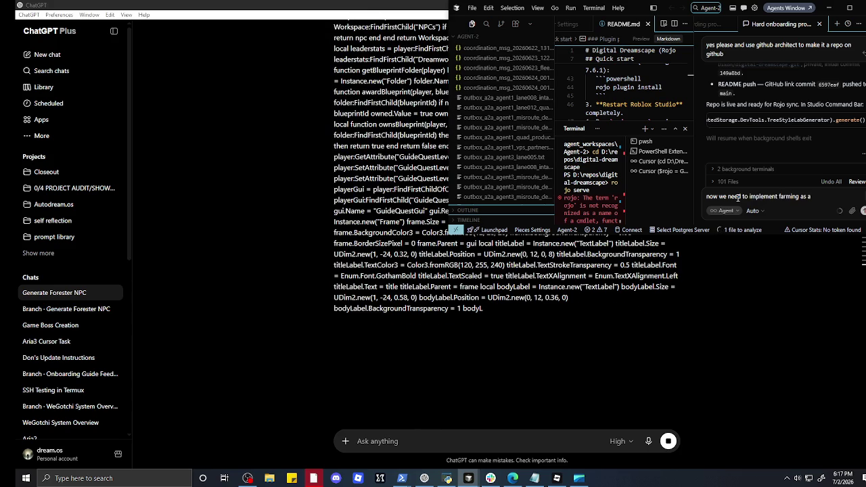
{"action": "type", "text": "skill"}
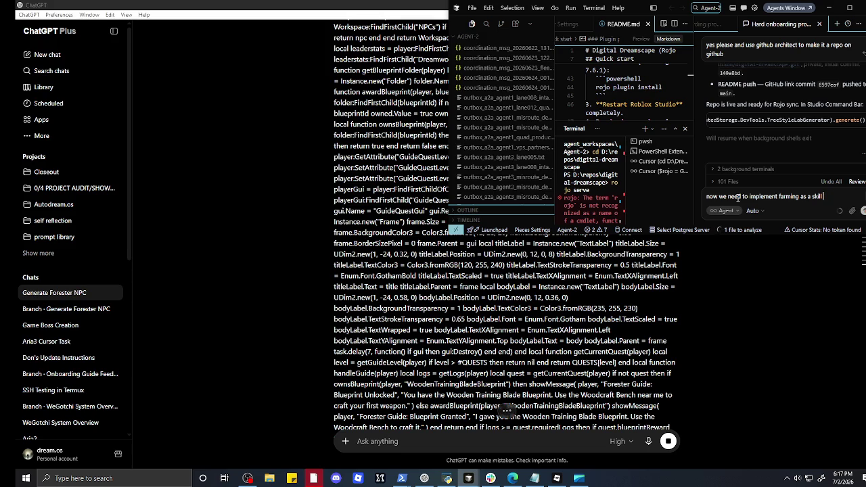
{"action": "type", "text": "in"}
{"action": "key", "text": "BackSpace"}
{"action": "key", "text": "BackSpace"}
{"action": "key", "text": "BackSpace"}
{"action": "type", "text": "so we can"}
{"action": "type", "text": "bu"}
{"action": "key", "text": "BackSpace"}
{"action": "key", "text": "BackSpace"}
{"action": "type", "text": "make recipes"}
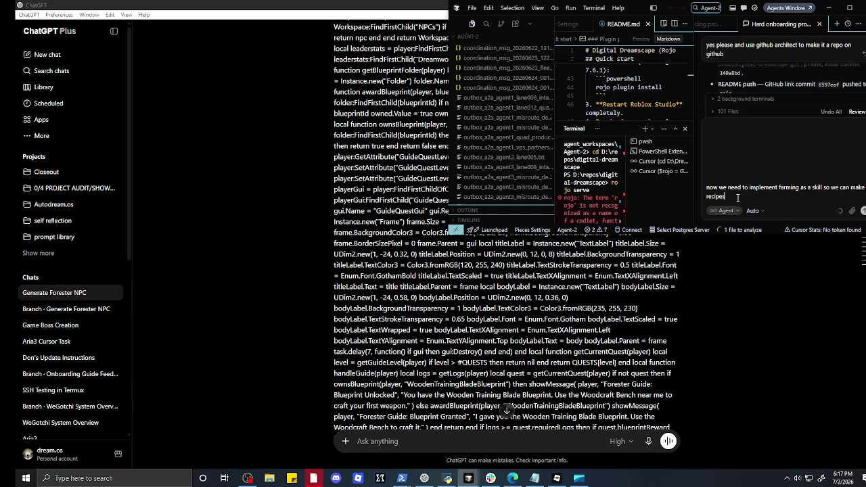
{"action": "type", "text": " so users can have food"}
{"action": "key", "text": "Return"}
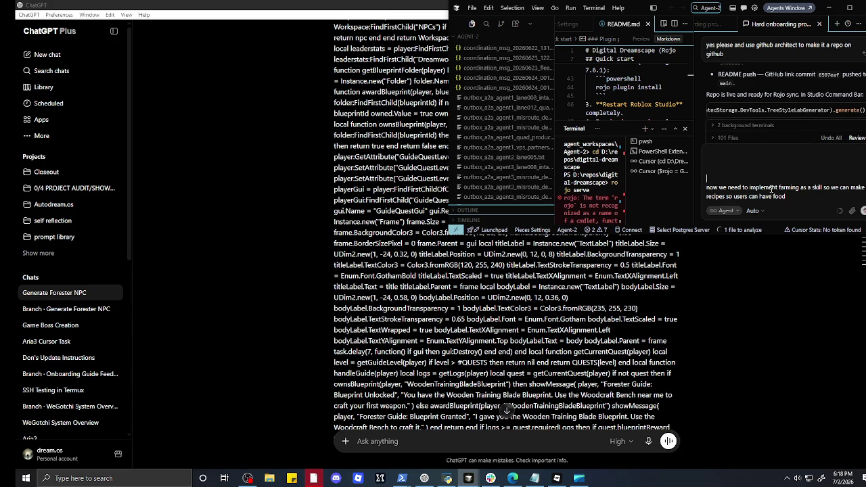
- Add that farming, cooking and fishing skills plus a recipe list and system are needed
{"action": "left_click", "coordinate": [813, 197]}
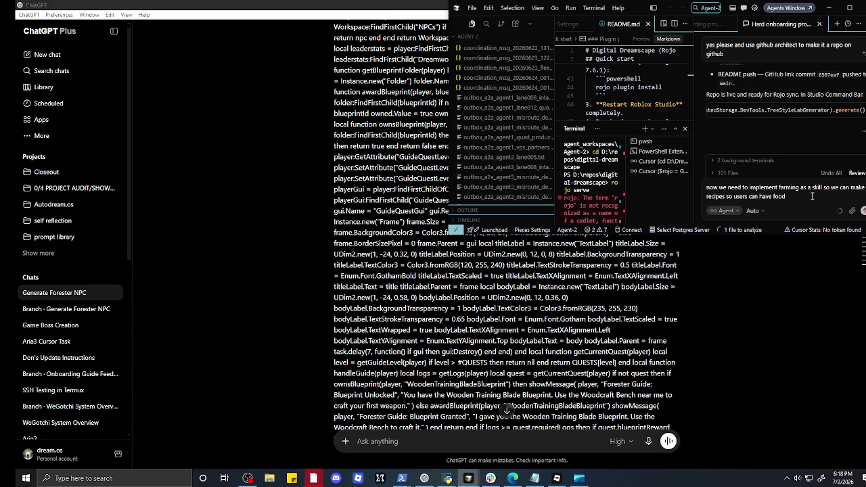
{"action": "type", "text": " so that means"}
{"action": "type", "text": " we need a far"}
{"action": "type", "text": "ming cooking"}
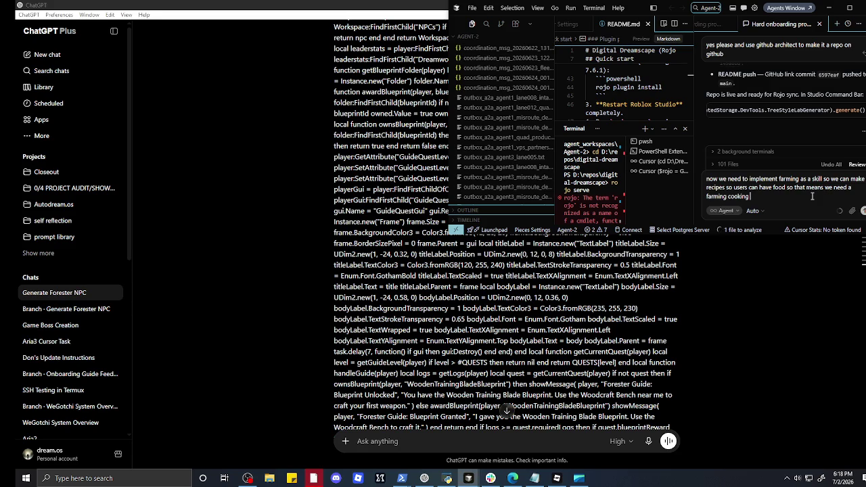
{"action": "type", "text": " and fi"}
{"action": "type", "text": "shing skil"}
{"action": "type", "text": "l as well as a "}
{"action": "type", "text": "b"}
{"action": "type", "text": "ipes li"}
{"action": "type", "text": "st and system"}
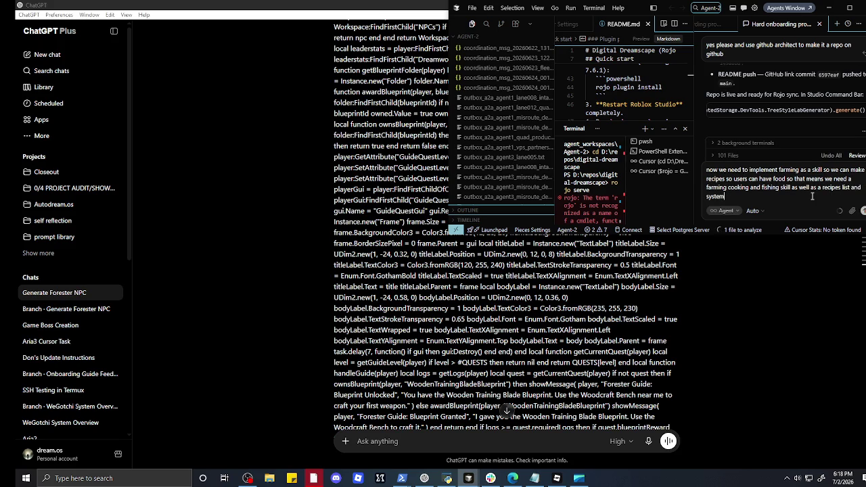
{"action": "key", "text": "Return"}
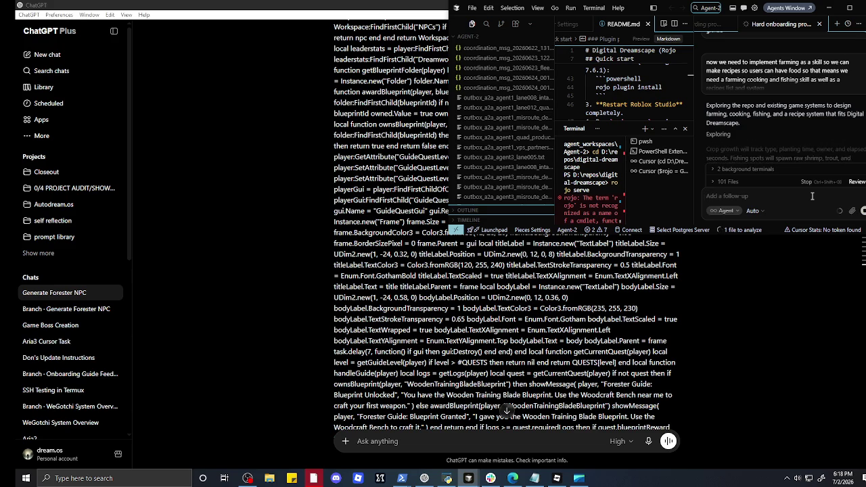
{"action": "scroll", "coordinate": [432, 352], "scroll_direction": "down", "scroll_amount": 10}
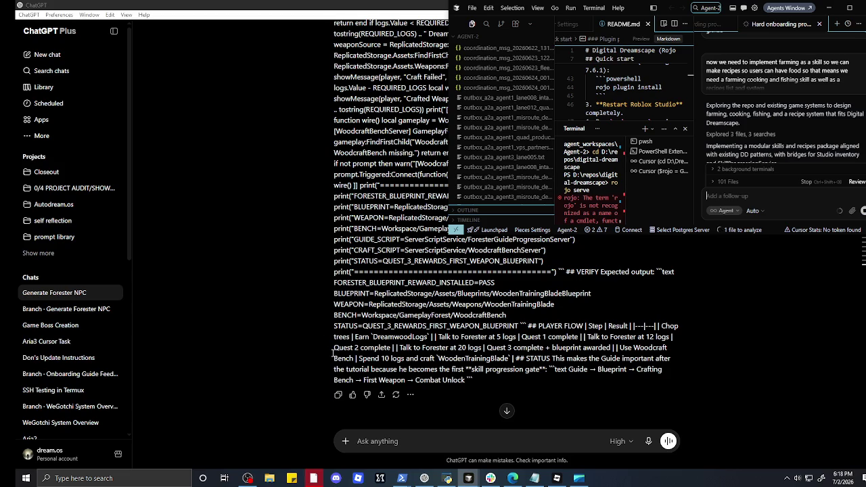
- Tell ChatGPT it merged two lanes: the Forester isn't the guide, and the guide is named Tristan
{"action": "right_click", "coordinate": [325, 325]}
{"action": "scroll", "coordinate": [345, 257], "scroll_direction": "up", "scroll_amount": 15}
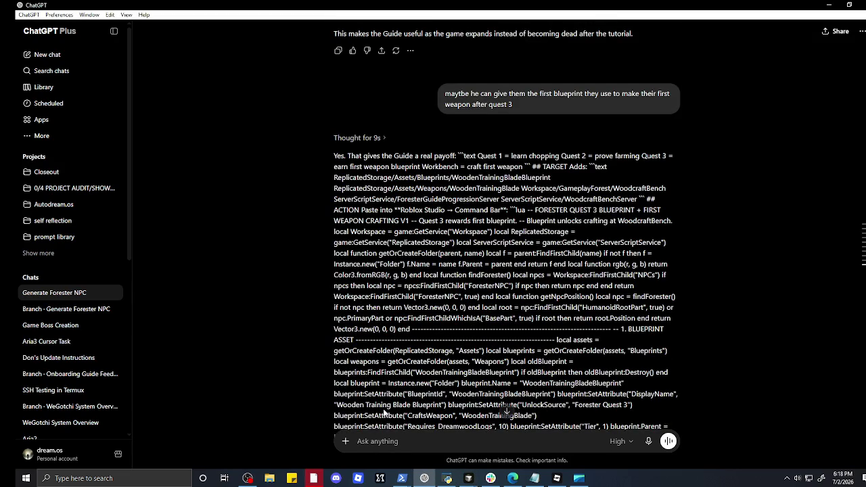
{"action": "left_click", "coordinate": [381, 444]}
{"action": "type", "text": "ur merging t"}
{"action": "type", "text": "wo"}
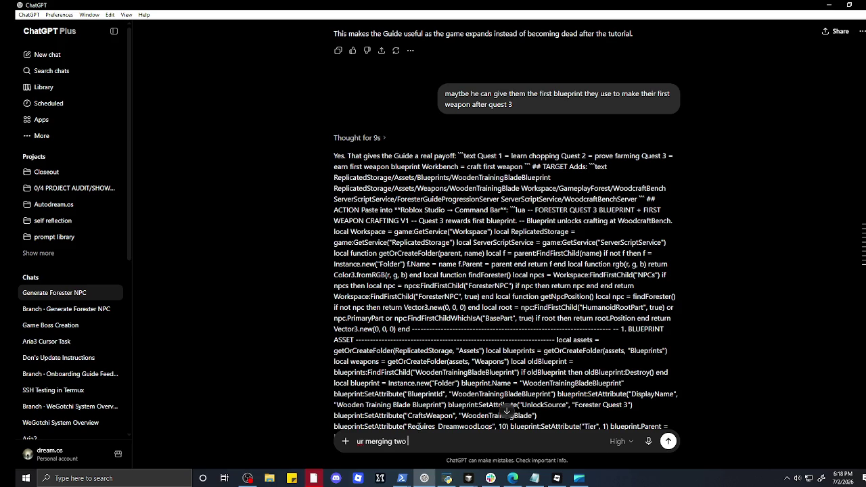
{"action": "type", "text": " lanes the forester "}
{"action": "type", "text": "is not the sa"}
{"action": "type", "text": "me as"}
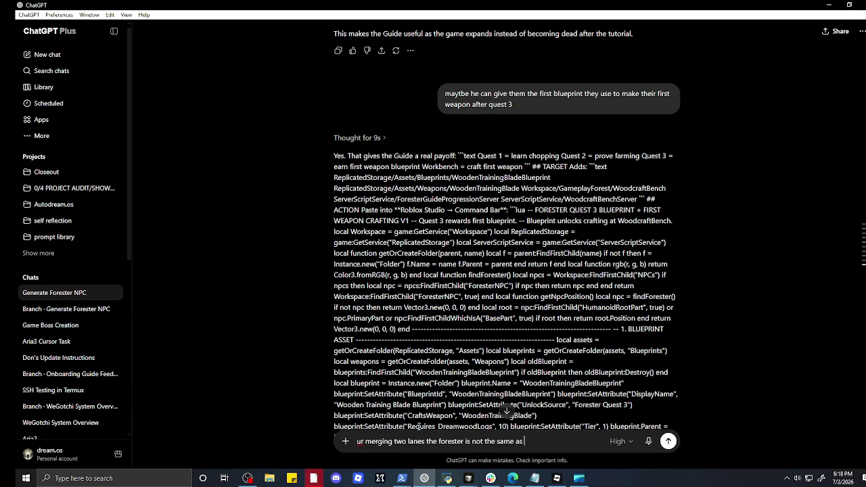
{"action": "type", "text": " the guide...."}
{"action": "type", "text": "whom we s"}
{"action": "type", "text": "hall name rot"}
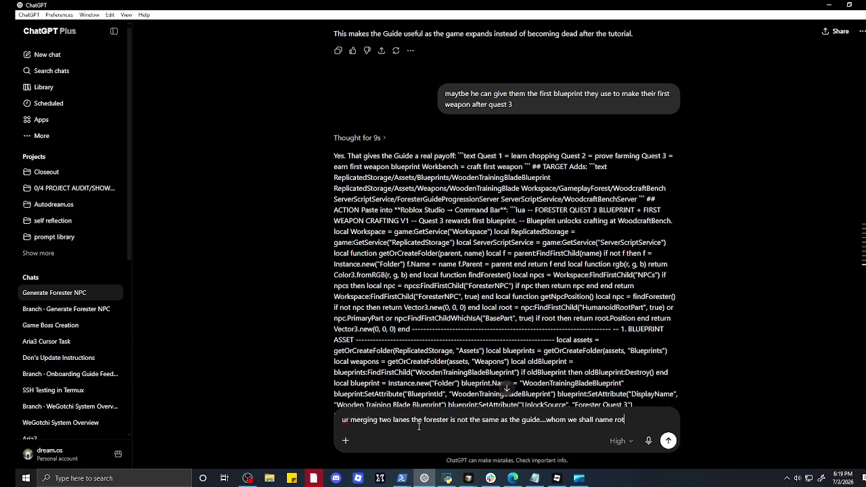
{"action": "key", "text": "BackSpace"}
{"action": "key", "text": "BackSpace"}
{"action": "key", "text": "BackSpace"}
{"action": "type", "text": "ttocs"}
{"action": "key", "text": "BackSpace"}
{"action": "key", "text": "BackSpace"}
{"action": "key", "text": "BackSpace"}
{"action": "type", "text": "a name,,,"}
{"action": "key", "text": "BackSpace"}
{"action": "key", "text": "BackSpace"}
{"action": "key", "text": "BackSpace"}
{"action": "key", "text": "BackSpace"}
{"action": "key", "text": "BackSpace"}
{"action": "type", "text": "give the na"}
{"action": "type", "text": "me"}
{"action": "type", "text": "ristan"}
{"action": "key", "text": "Return"}
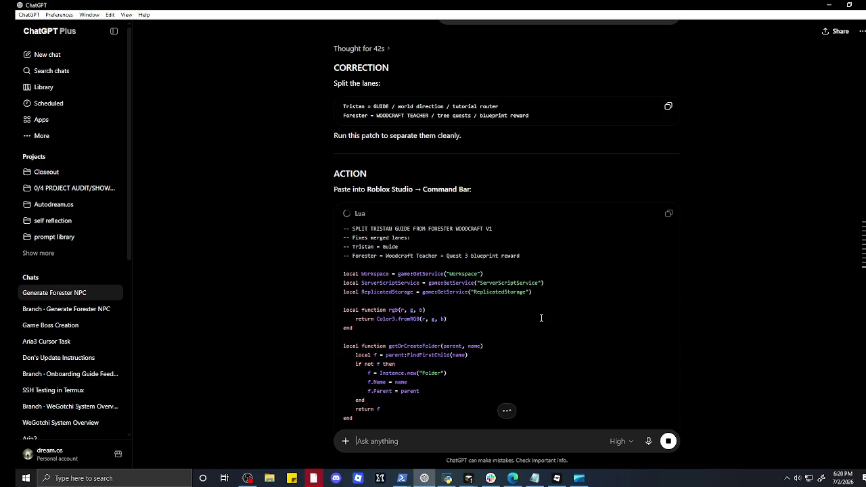
- Read through the streaming Lua split patch, then minimize ChatGPT
{"action": "scroll", "coordinate": [542, 318], "scroll_direction": "down", "scroll_amount": 3}
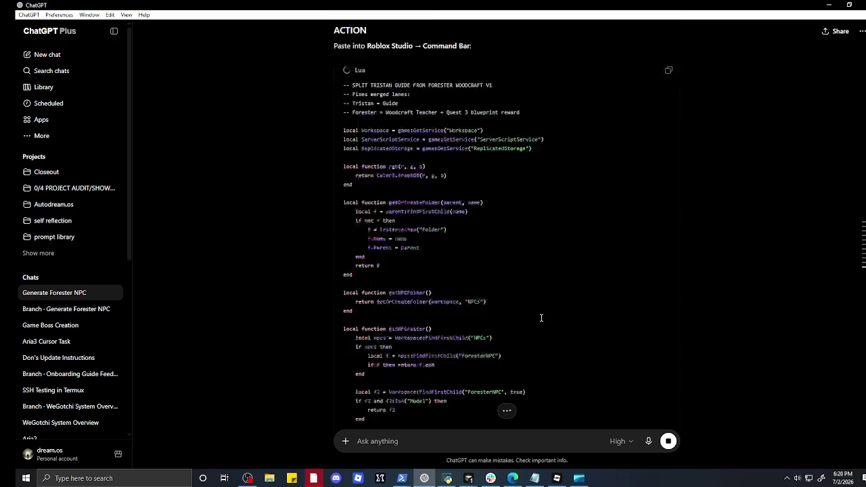
{"action": "scroll", "coordinate": [541, 318], "scroll_direction": "up", "scroll_amount": 2}
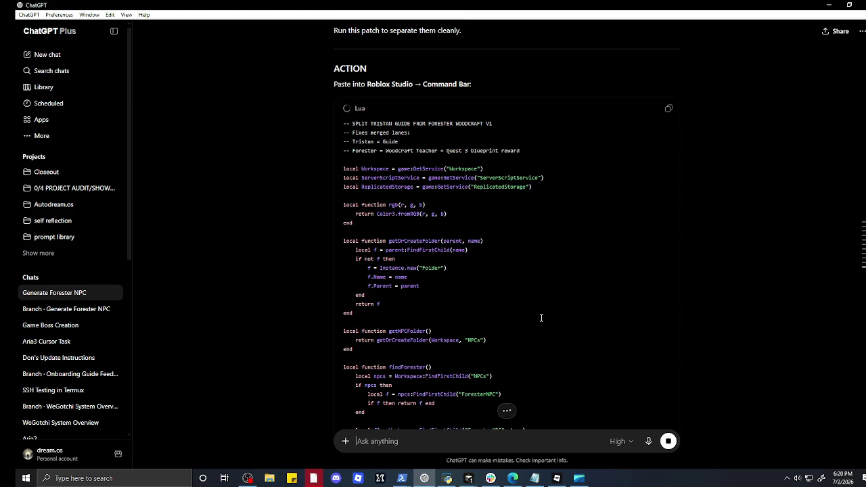
{"action": "scroll", "coordinate": [542, 318], "scroll_direction": "down", "scroll_amount": 10}
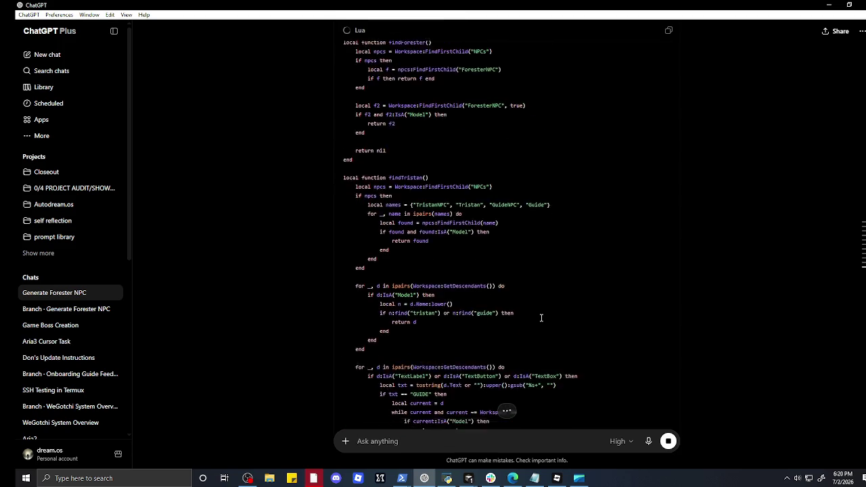
{"action": "scroll", "coordinate": [540, 319], "scroll_direction": "down", "scroll_amount": 15}
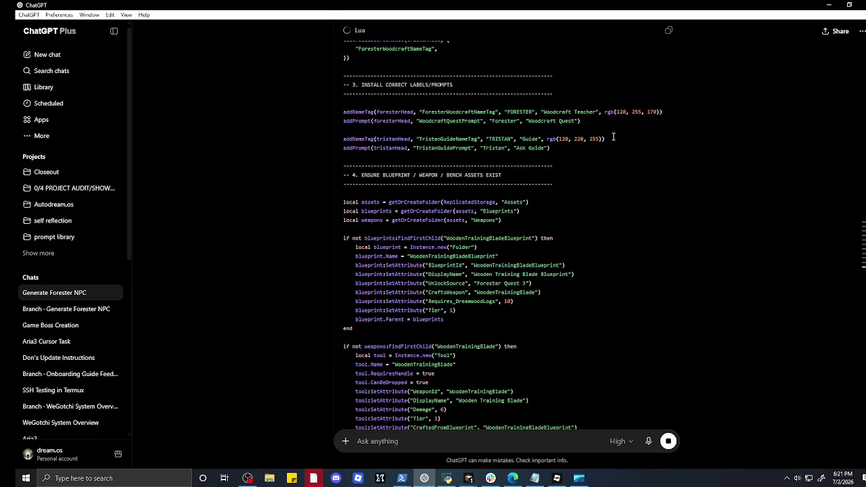
{"action": "scroll", "coordinate": [620, 122], "scroll_direction": "down", "scroll_amount": 10}
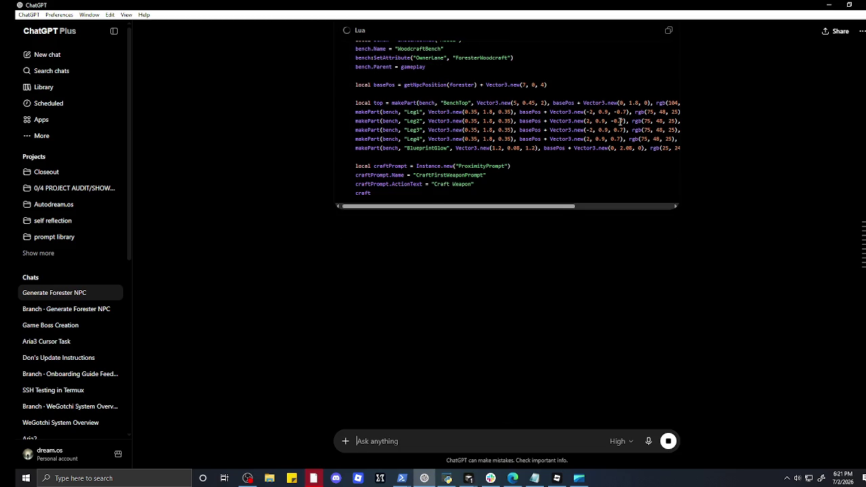
{"action": "scroll", "coordinate": [621, 121], "scroll_direction": "down", "scroll_amount": 2}
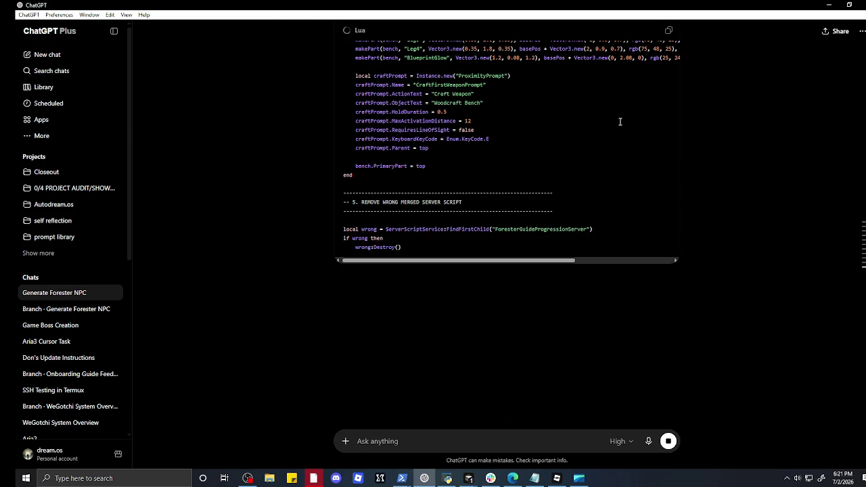
{"action": "scroll", "coordinate": [620, 121], "scroll_direction": "down", "scroll_amount": 2}
{"action": "scroll", "coordinate": [620, 122], "scroll_direction": "down", "scroll_amount": 6}
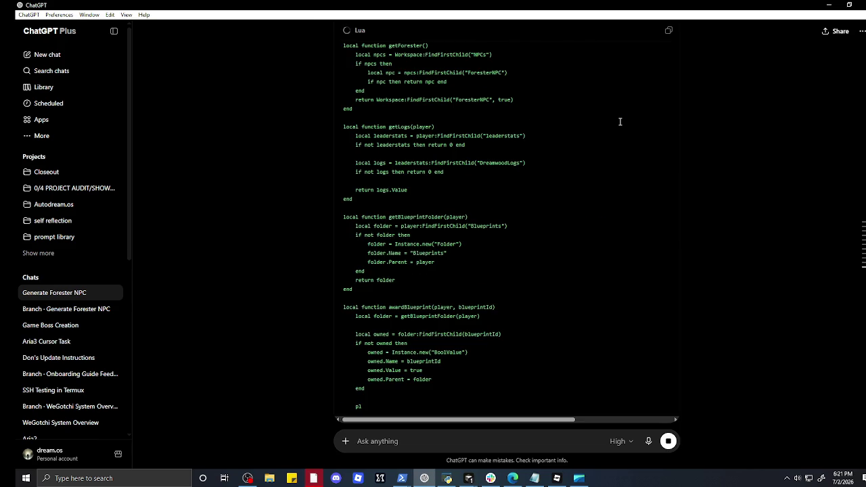
{"action": "scroll", "coordinate": [620, 122], "scroll_direction": "down", "scroll_amount": 5}
{"action": "scroll", "coordinate": [620, 122], "scroll_direction": "down", "scroll_amount": 3}
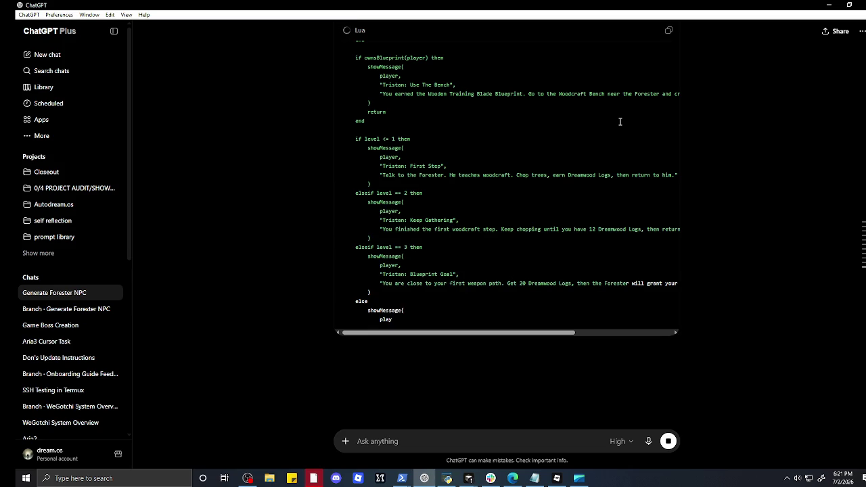
{"action": "left_click", "coordinate": [829, 5]}
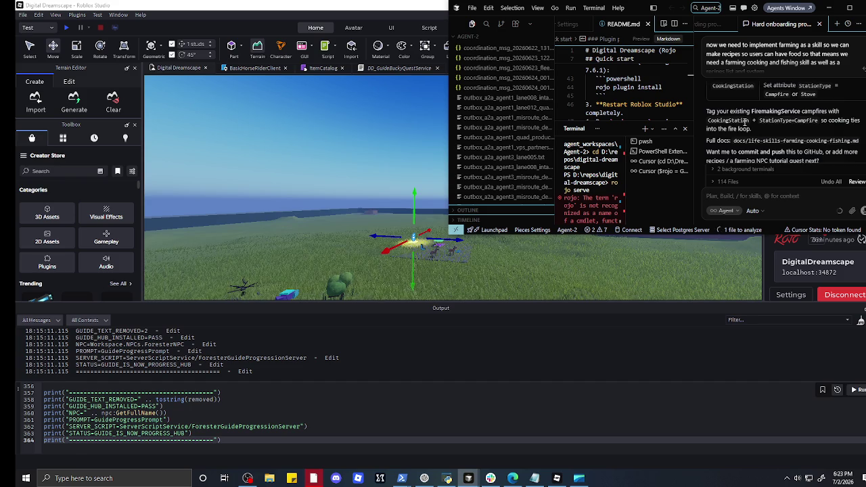
- Send the Cursor agent 'proceed we also need a mining quest'
{"action": "left_click", "coordinate": [742, 198]}
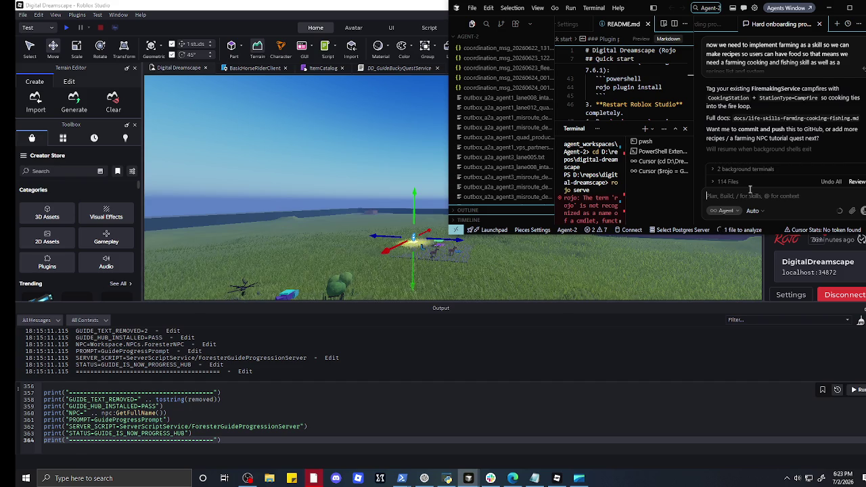
{"action": "type", "text": "proceed we also need a mining quest"}
{"action": "key", "text": "Return"}
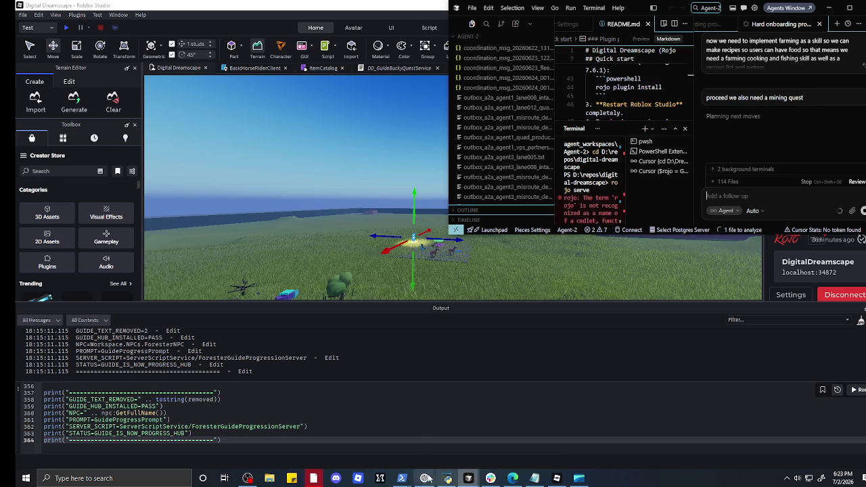
{"action": "left_click", "coordinate": [424, 479]}
- Copy the finished Tristan/Forester split Lua patch and minimize ChatGPT again
{"action": "mouse_move", "coordinate": [439, 414]}
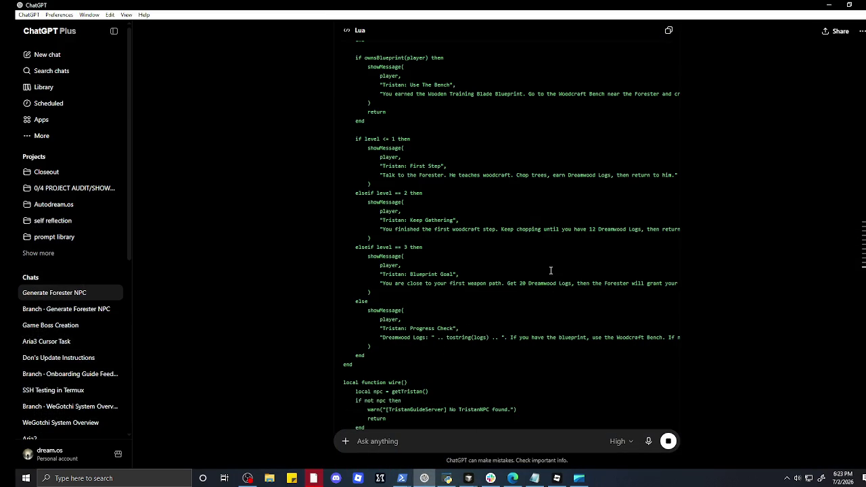
{"action": "left_click", "coordinate": [669, 31]}
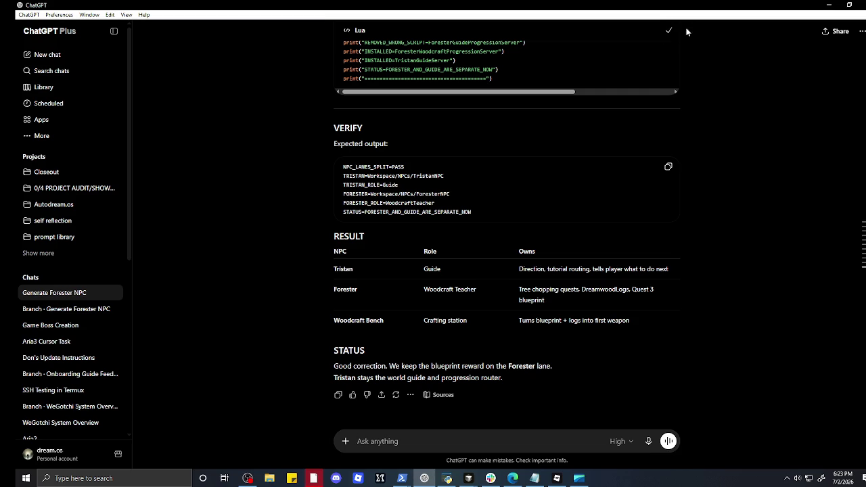
{"action": "left_click", "coordinate": [831, 5]}
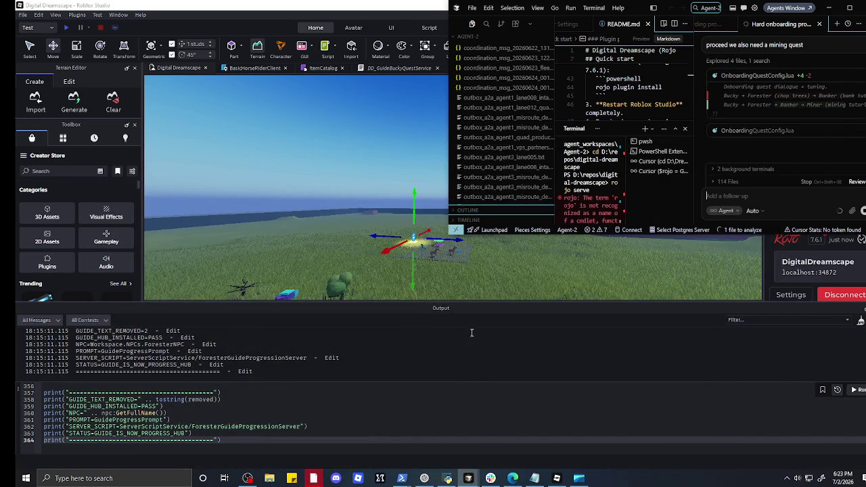
- Paste the split patch into the Command Bar, run it, dismiss Rojo's changes list, and frame the NPCs
{"action": "left_click", "coordinate": [426, 435]}
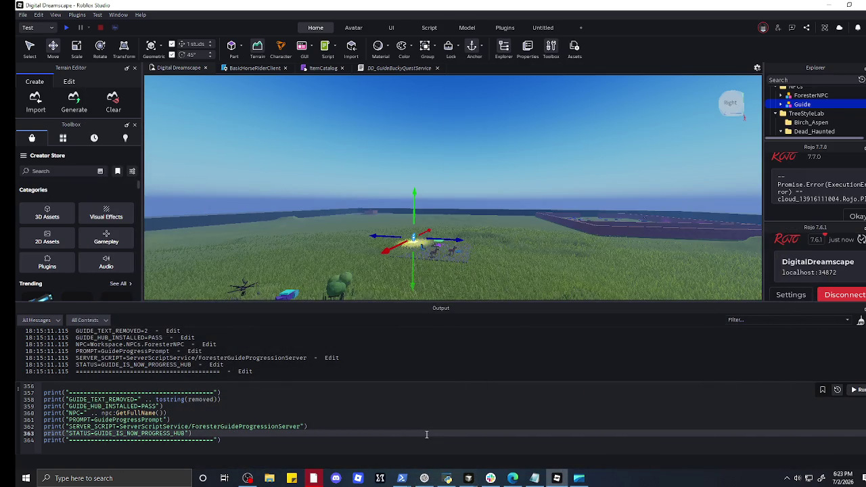
{"action": "key", "text": "ctrl+a"}
{"action": "key", "text": "ctrl+v"}
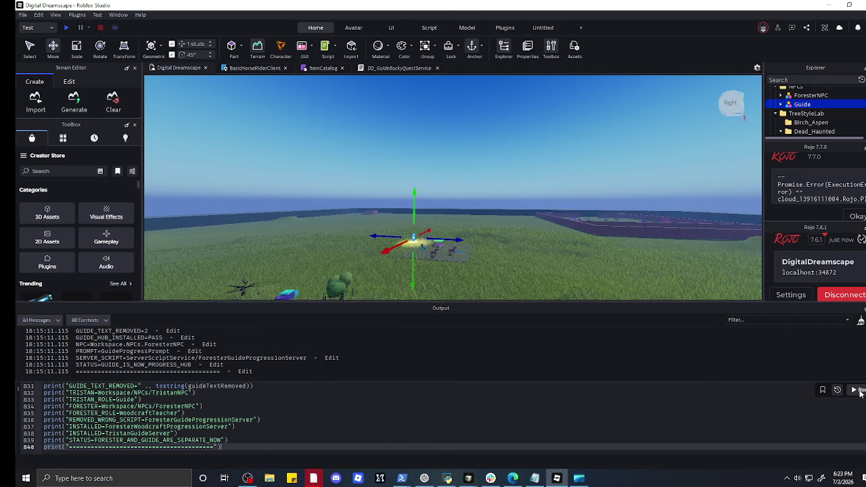
{"action": "left_click", "coordinate": [858, 391]}
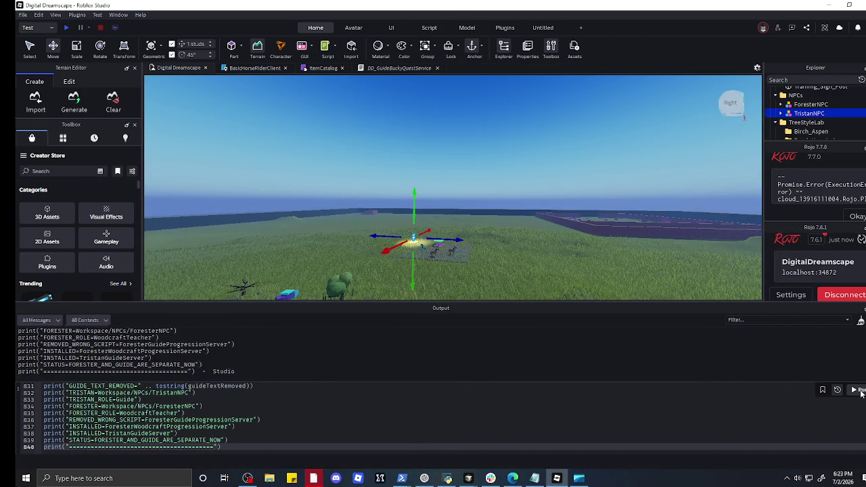
{"action": "left_click", "coordinate": [862, 240]}
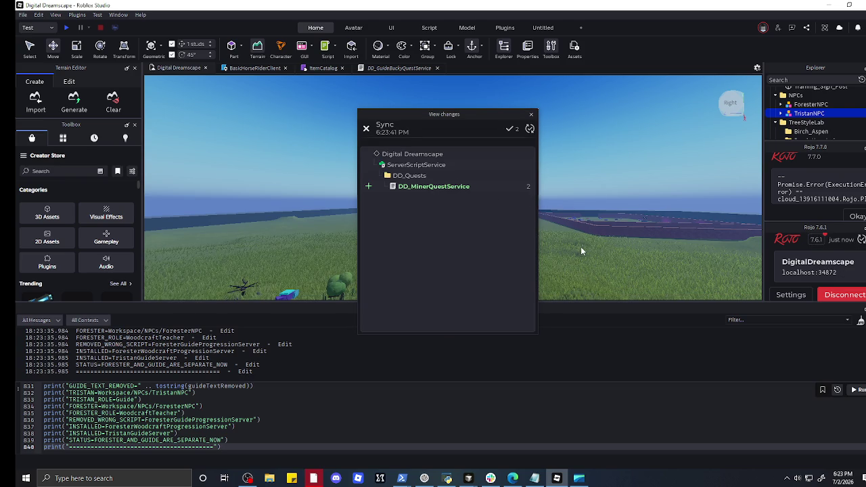
{"action": "left_click", "coordinate": [531, 115]}
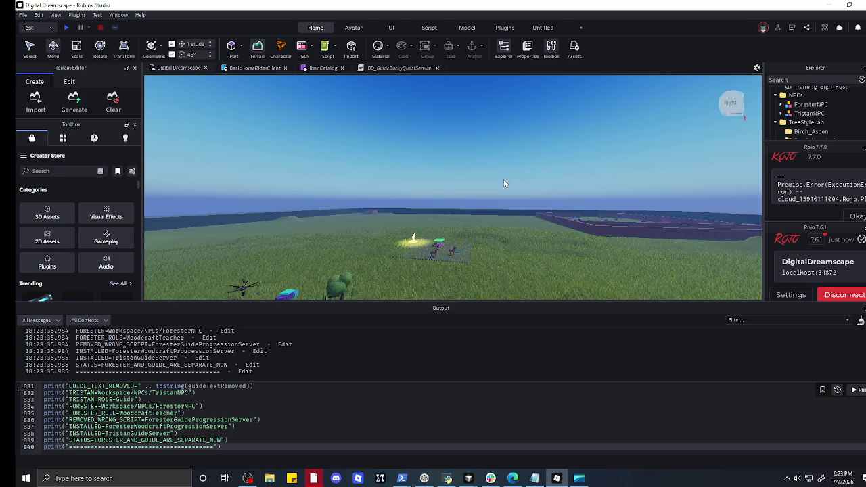
{"action": "key", "text": "f"}
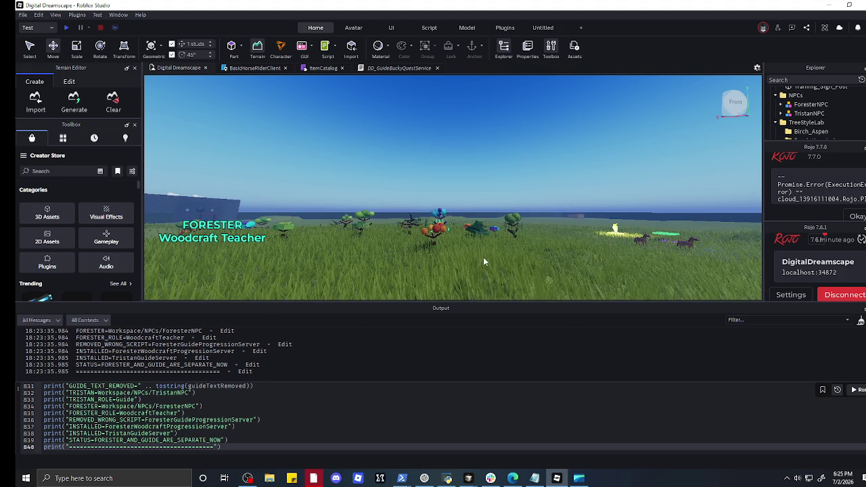
- Delete the ScreenGui under StarterGui through its Explorer context menu
{"action": "left_click", "coordinate": [303, 49]}
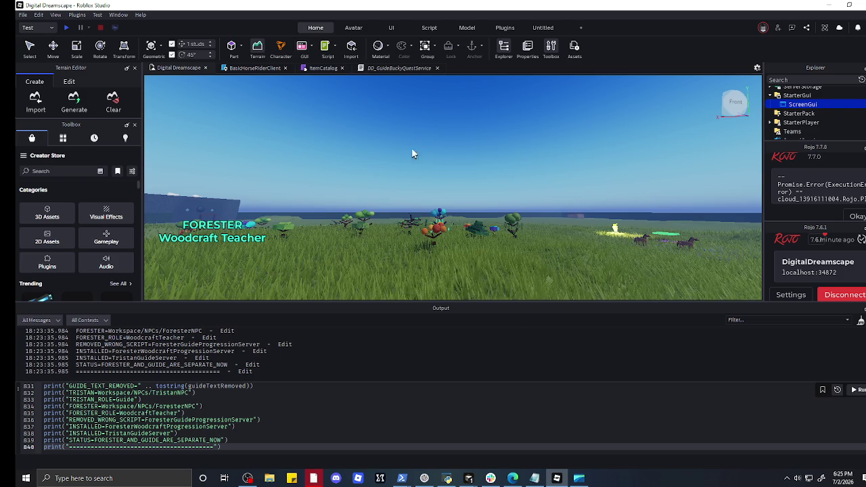
{"action": "mouse_move", "coordinate": [800, 105]}
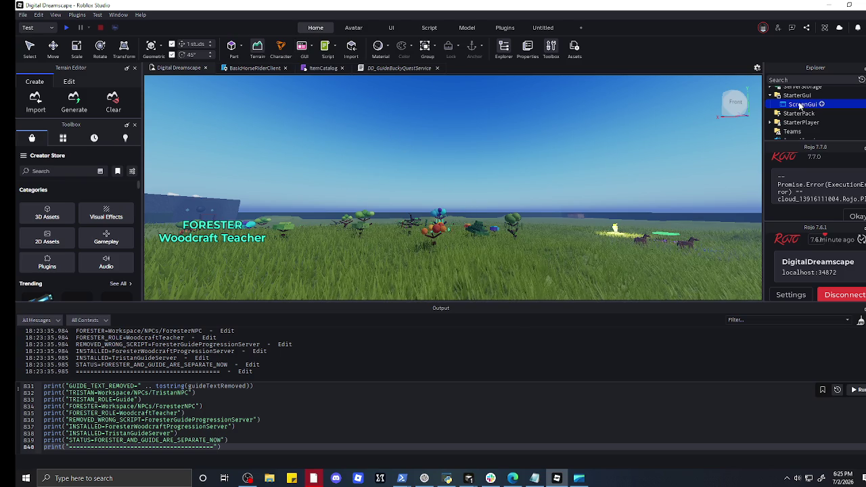
{"action": "left_click", "coordinate": [790, 114]}
{"action": "left_click", "coordinate": [800, 104]}
{"action": "right_click", "coordinate": [801, 104]}
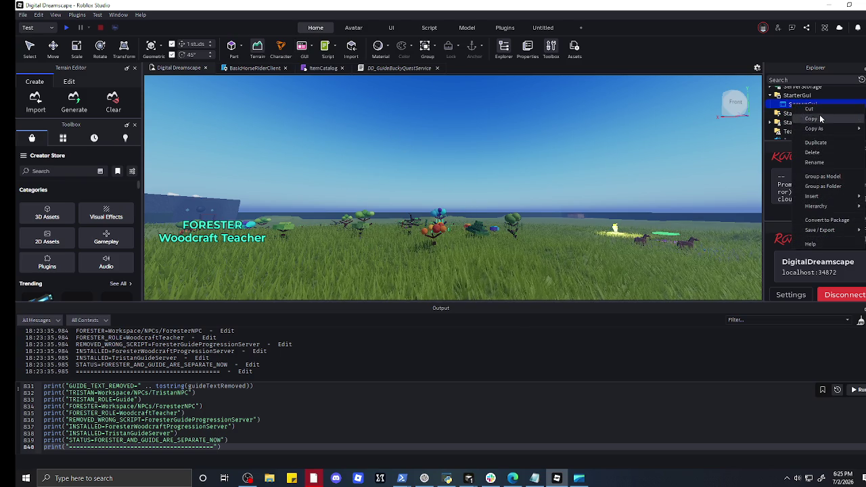
{"action": "left_click", "coordinate": [821, 121]}
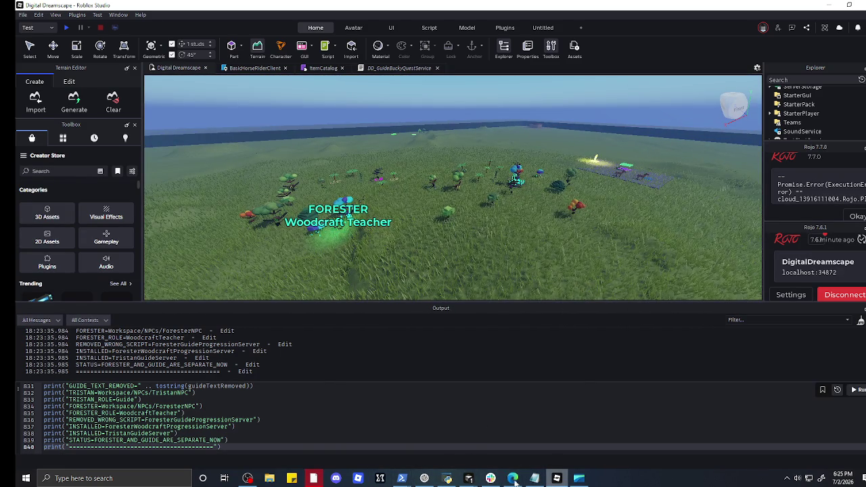
- Bring Cursor's README.md window forward and scroll up through the agent's mining quest notes
{"action": "mouse_move", "coordinate": [468, 478]}
{"action": "mouse_move", "coordinate": [593, 444]}
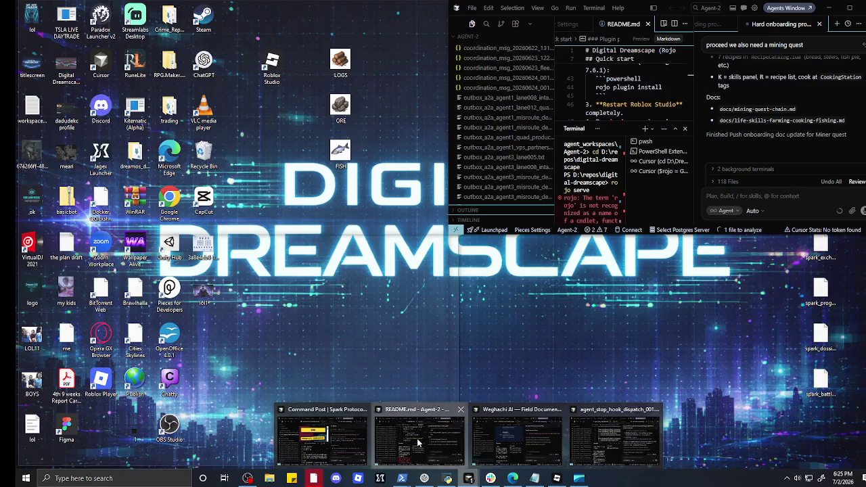
{"action": "left_click", "coordinate": [417, 443]}
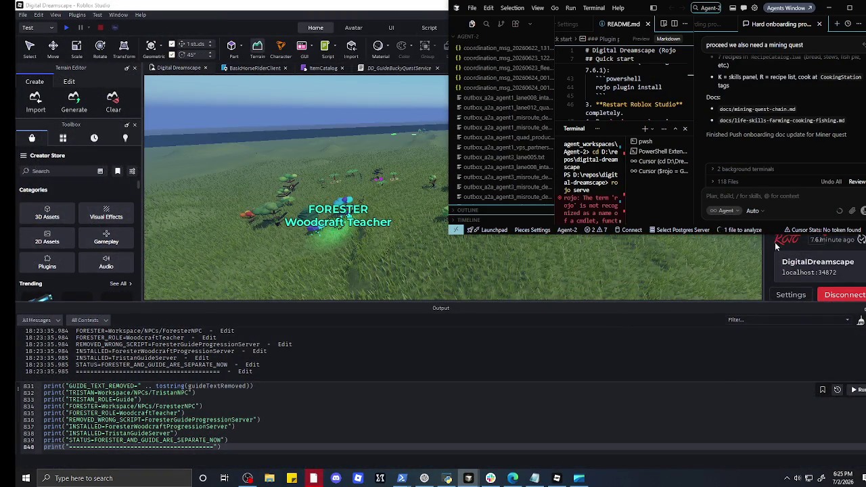
{"action": "scroll", "coordinate": [756, 109], "scroll_direction": "up", "scroll_amount": 1}
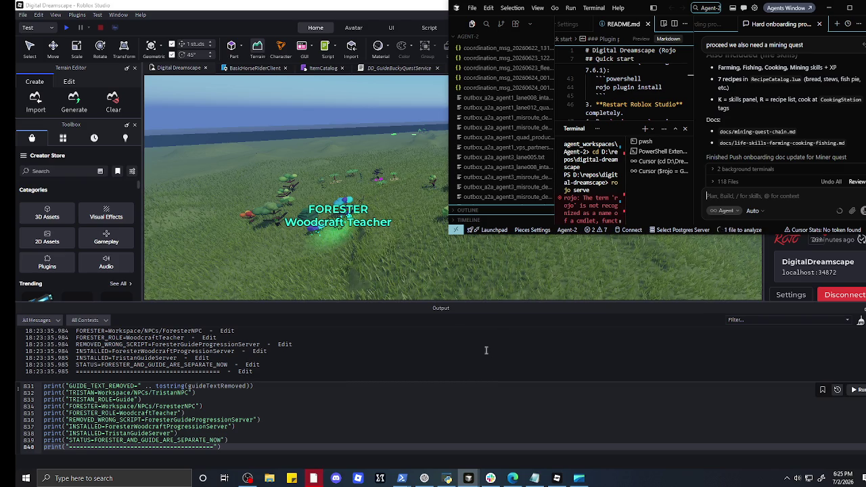
{"action": "scroll", "coordinate": [373, 215], "scroll_direction": "up", "scroll_amount": 3}
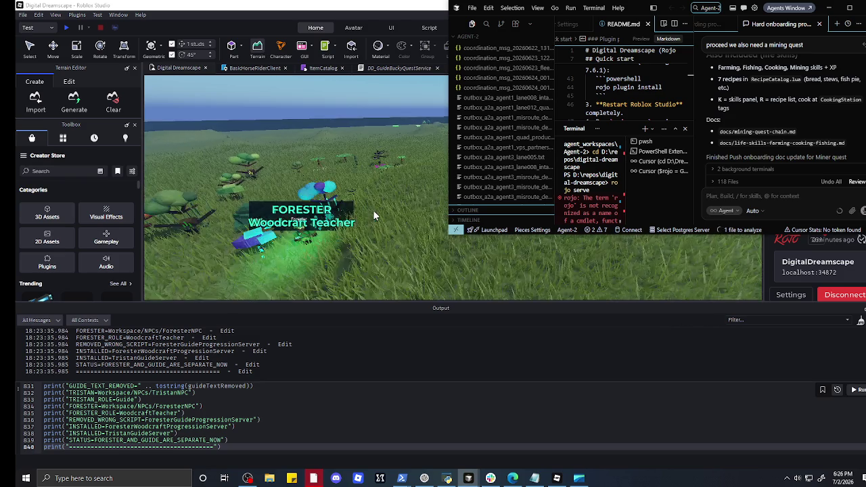
- Fly the camera around the Forester Woodcraft Teacher and the Grand Exchange area
{"action": "scroll", "coordinate": [368, 213], "scroll_direction": "up", "scroll_amount": 5}
{"action": "scroll", "coordinate": [366, 212], "scroll_direction": "down", "scroll_amount": 4}
{"action": "left_click", "coordinate": [334, 220]}
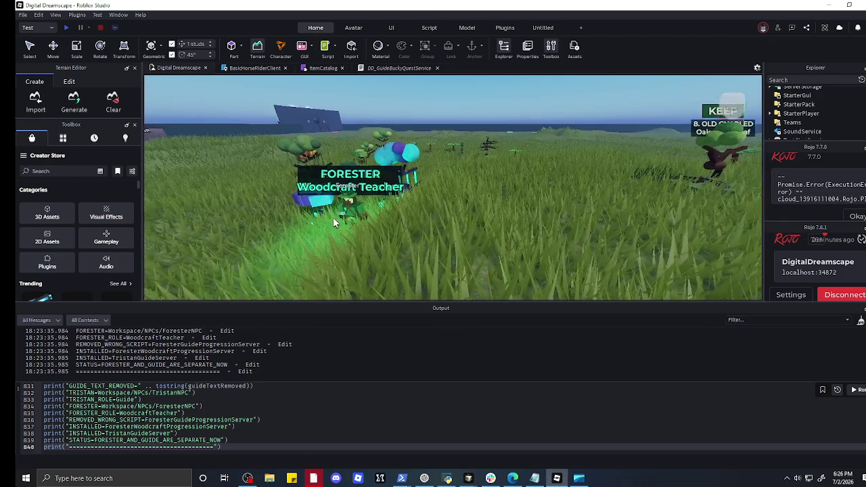
{"action": "scroll", "coordinate": [333, 222], "scroll_direction": "up", "scroll_amount": 5}
{"action": "scroll", "coordinate": [334, 222], "scroll_direction": "down", "scroll_amount": 3}
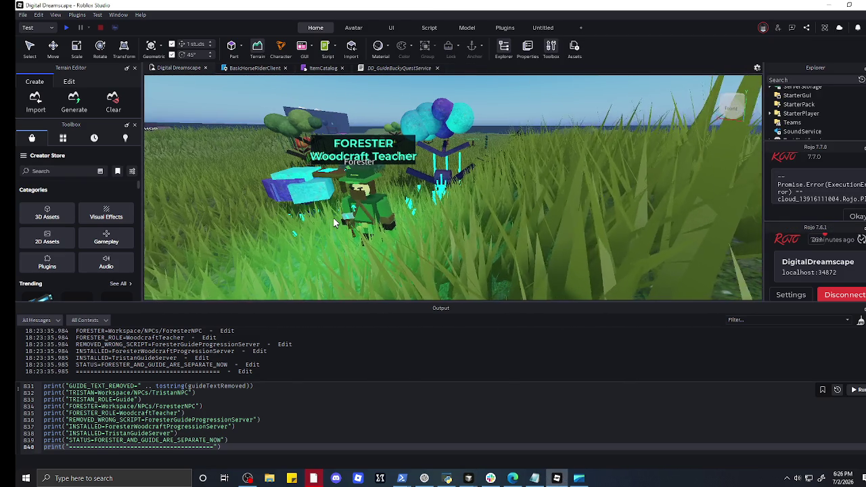
{"action": "scroll", "coordinate": [334, 222], "scroll_direction": "up", "scroll_amount": 5}
{"action": "scroll", "coordinate": [334, 222], "scroll_direction": "down", "scroll_amount": 4}
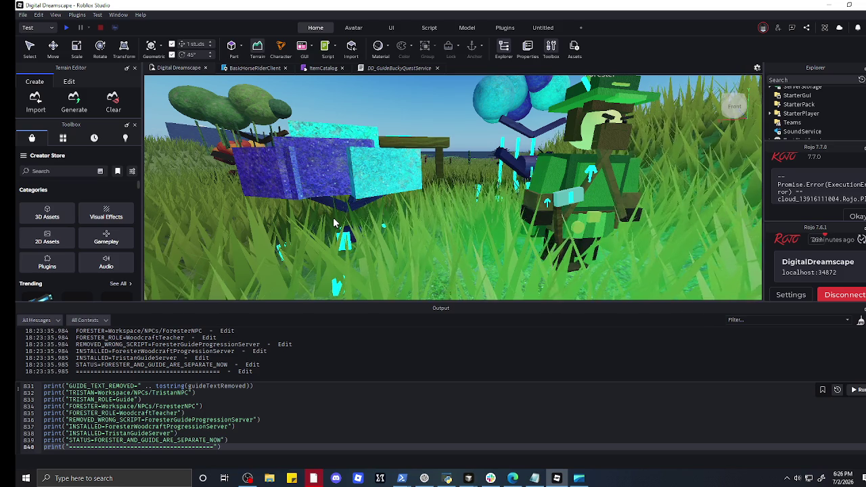
{"action": "scroll", "coordinate": [333, 222], "scroll_direction": "down", "scroll_amount": 3}
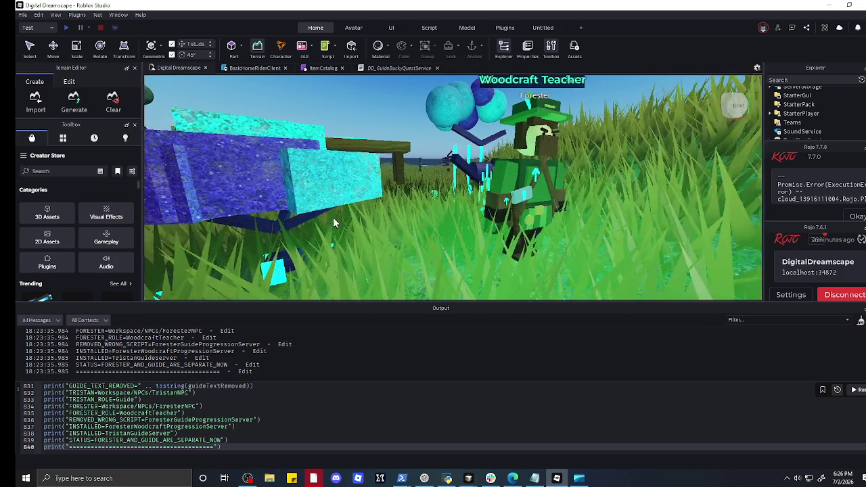
{"action": "key", "text": "d"}
{"action": "key", "text": "s"}
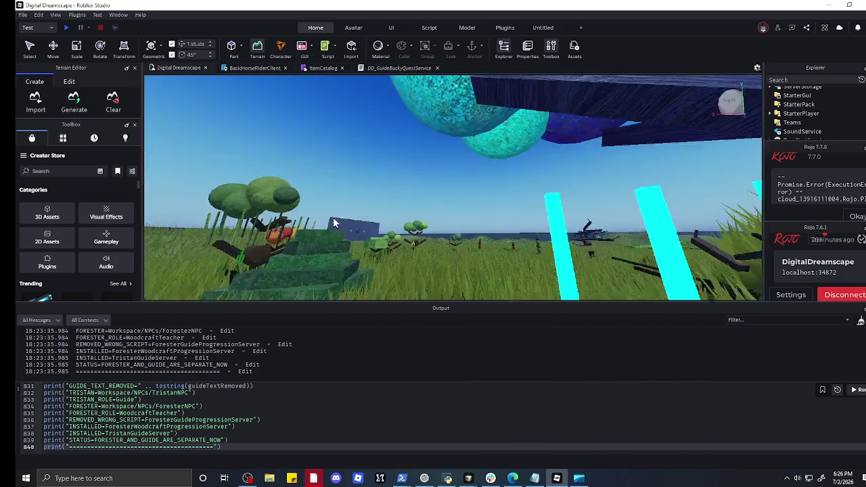
{"action": "key", "text": "w"}
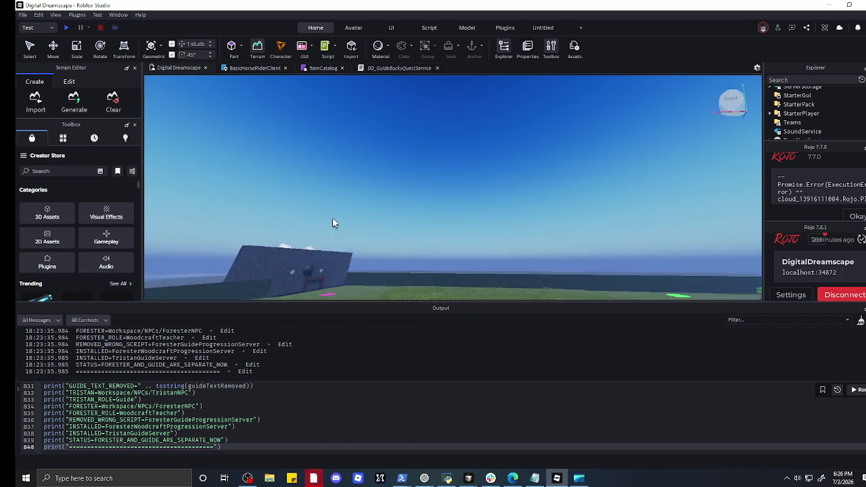
{"action": "key", "text": "w"}
{"action": "key", "text": "w"}
{"action": "key", "text": "w"}
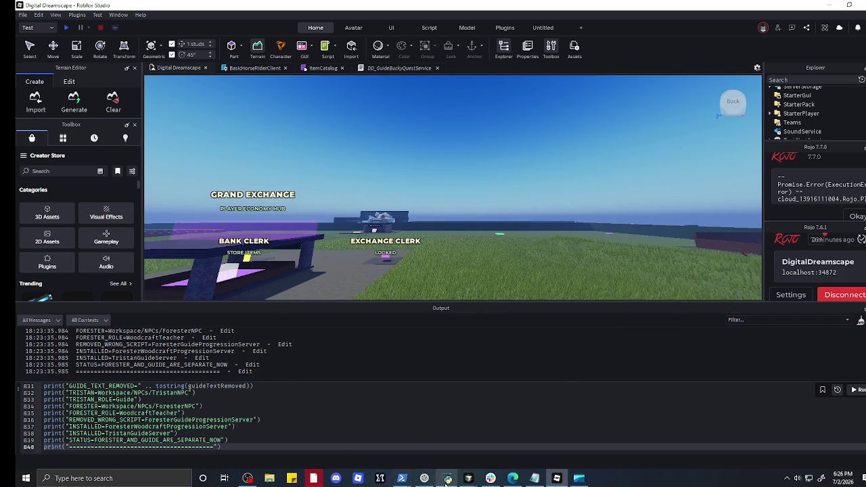
{"action": "left_click", "coordinate": [424, 479]}
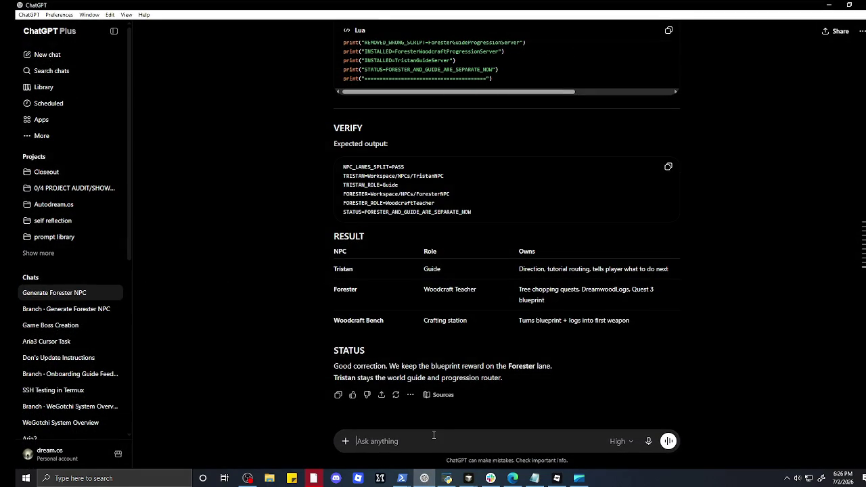
- Ask ChatGPT: 'we need to generate the banker'
{"action": "type", "text": "we need to generate the n"}
{"action": "key", "text": "BackSpace"}
{"action": "type", "text": "banker"}
{"action": "key", "text": "Return"}
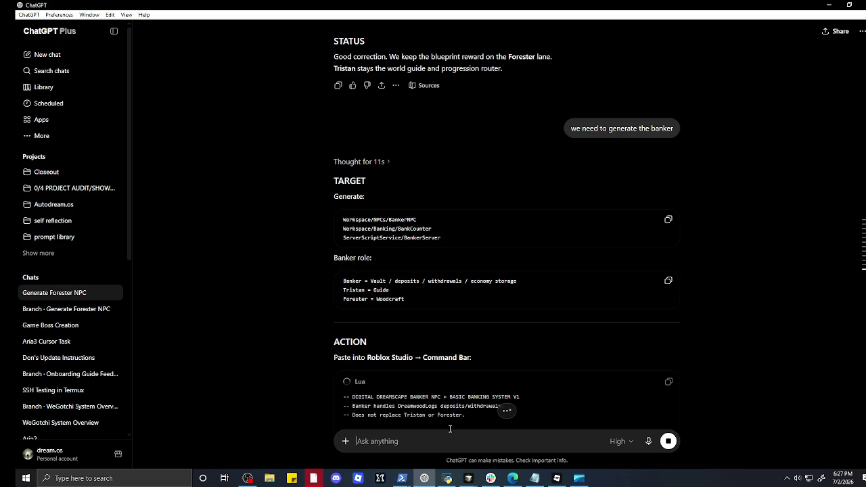
- Scroll through the completed banker reply, copy its Lua script, and minimize ChatGPT
{"action": "scroll", "coordinate": [474, 276], "scroll_direction": "down", "scroll_amount": 3}
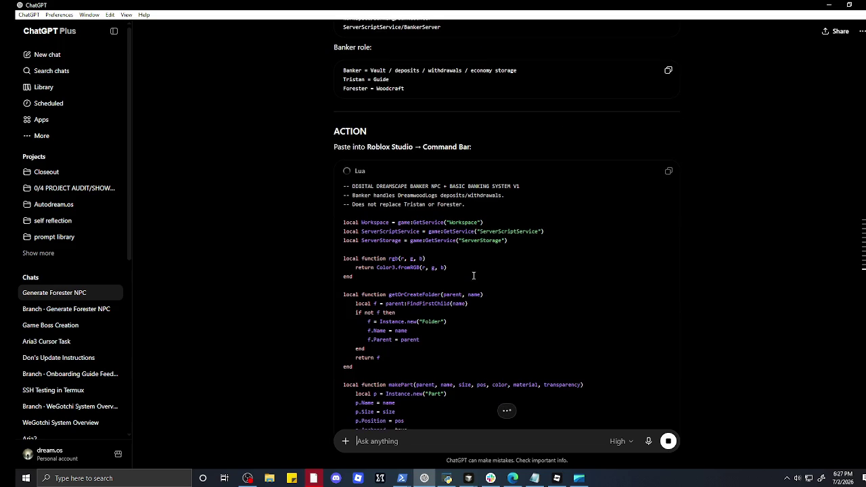
{"action": "scroll", "coordinate": [474, 276], "scroll_direction": "down", "scroll_amount": 12}
{"action": "scroll", "coordinate": [474, 276], "scroll_direction": "down", "scroll_amount": 4}
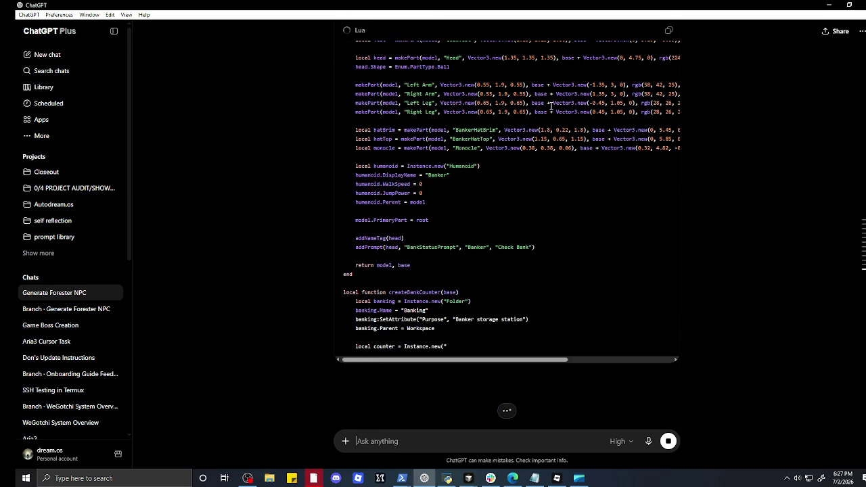
{"action": "scroll", "coordinate": [550, 103], "scroll_direction": "down", "scroll_amount": 4}
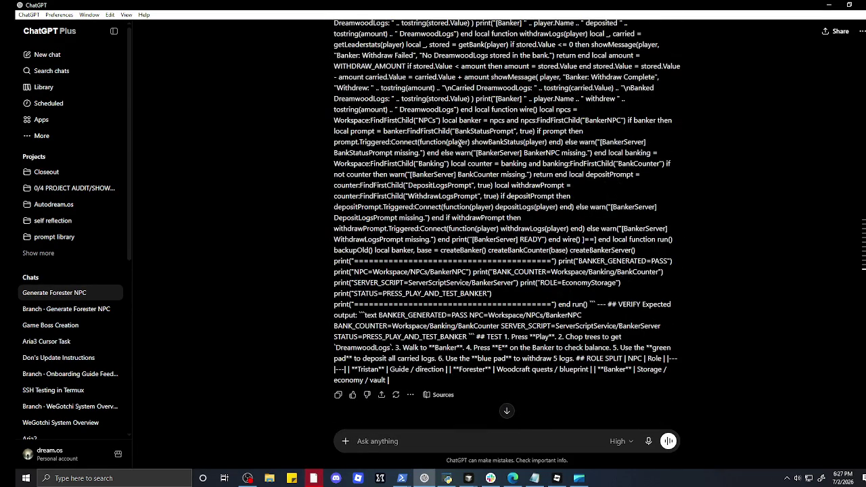
{"action": "right_click", "coordinate": [497, 174]}
{"action": "left_click", "coordinate": [501, 169]}
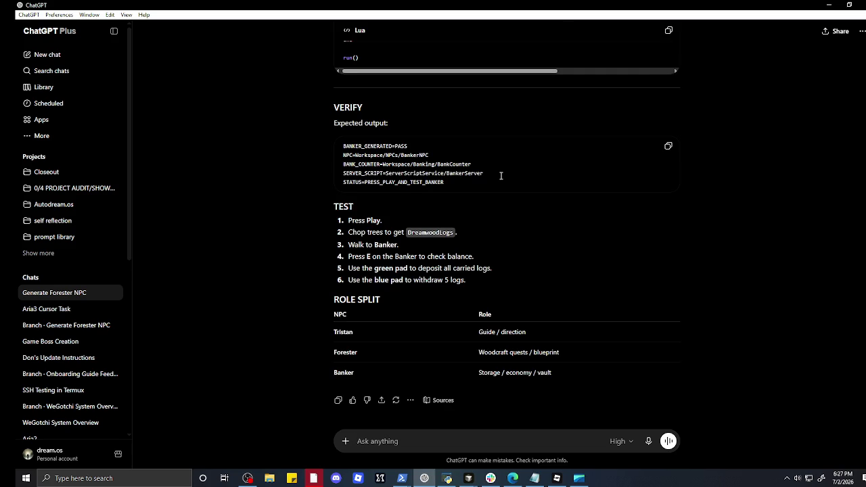
{"action": "scroll", "coordinate": [446, 175], "scroll_direction": "up", "scroll_amount": 3}
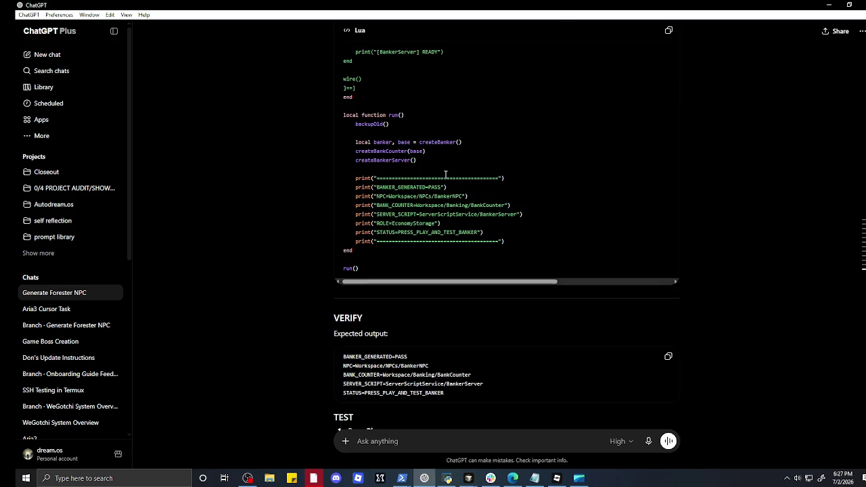
{"action": "left_click", "coordinate": [670, 32]}
{"action": "left_click", "coordinate": [829, 4]}
- Replace the old setup script with the Banker script and run it
{"action": "left_click", "coordinate": [311, 398]}
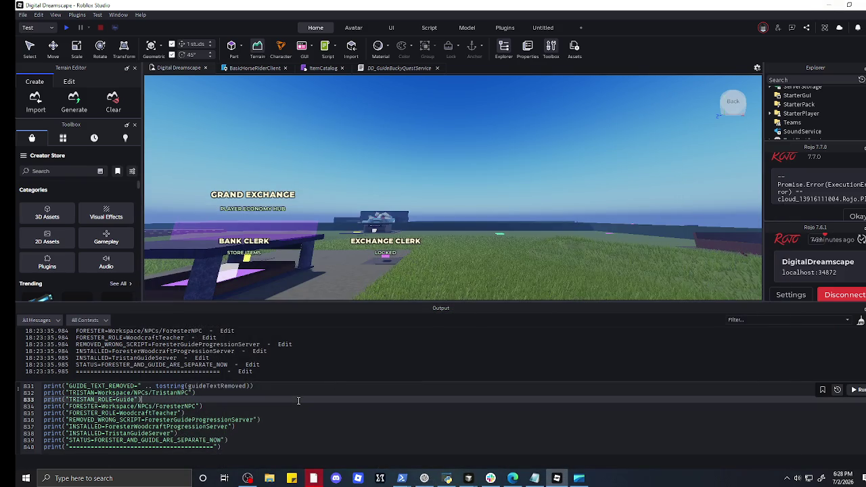
{"action": "key", "text": "ctrl+a"}
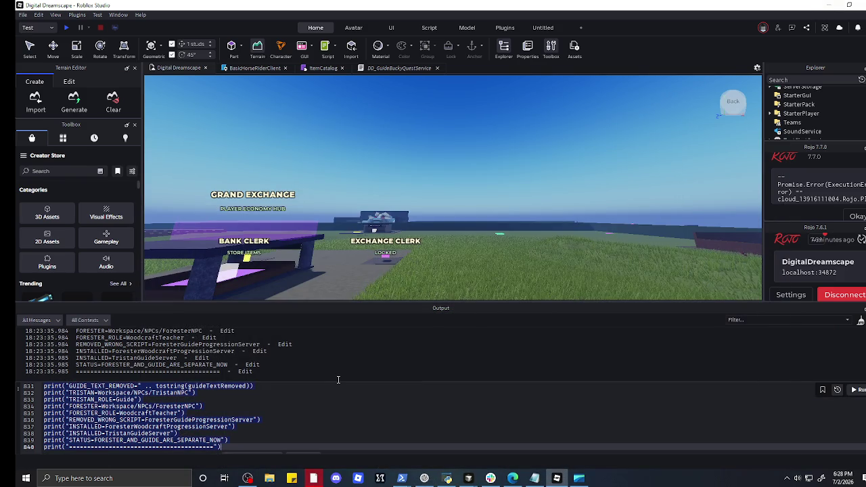
{"action": "key", "text": "ctrl+v"}
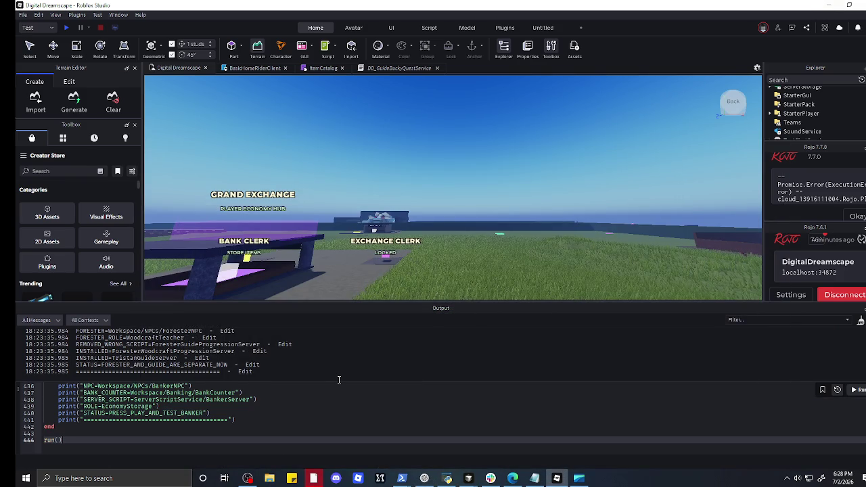
{"action": "left_click", "coordinate": [861, 391]}
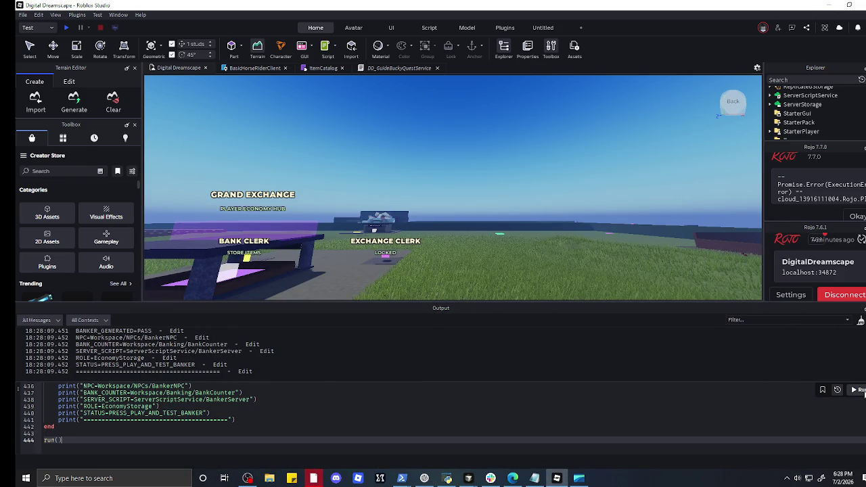
- Fly the camera past the Forester NPCs to look down on Banker and Tristan
{"action": "key", "text": "d"}
{"action": "key", "text": "a"}
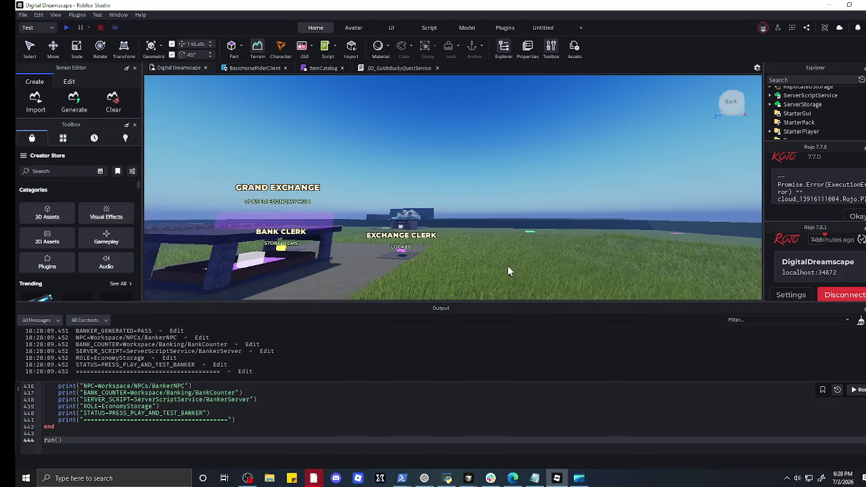
{"action": "key", "text": "a"}
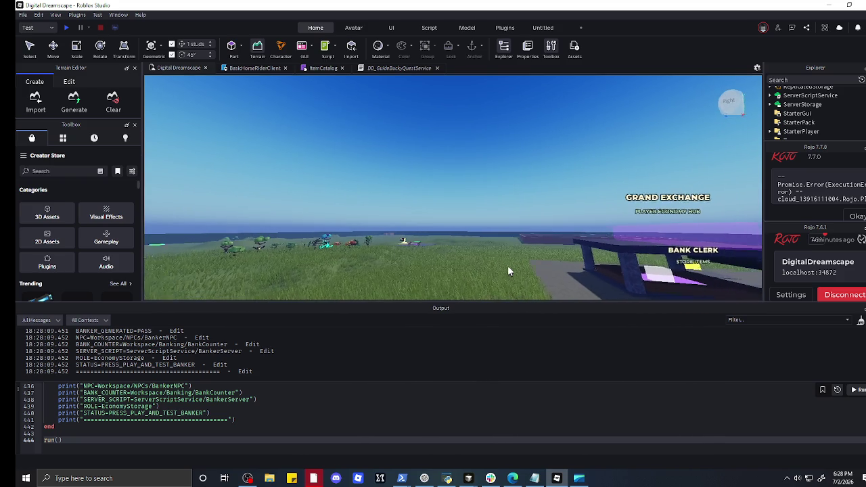
{"action": "key", "text": "a"}
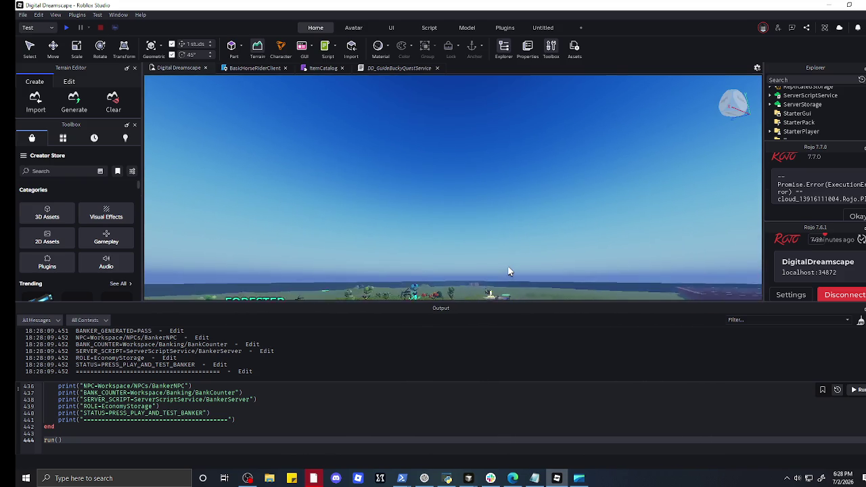
{"action": "key", "text": "w"}
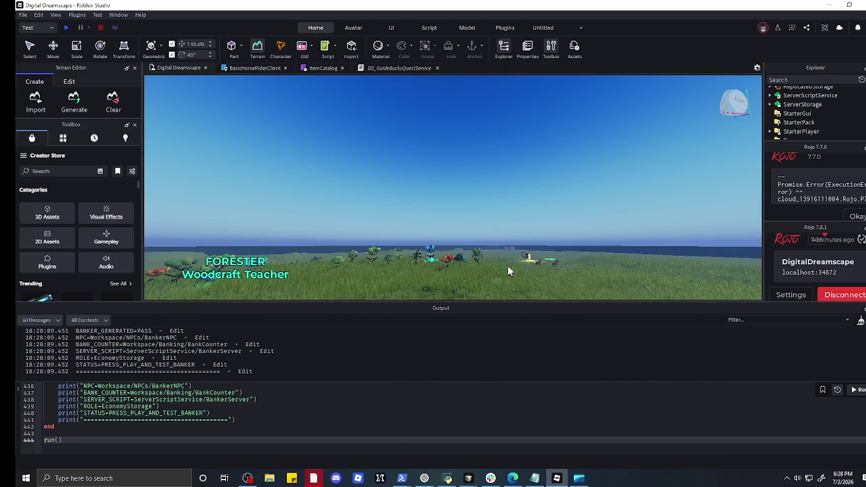
{"action": "key", "text": "w"}
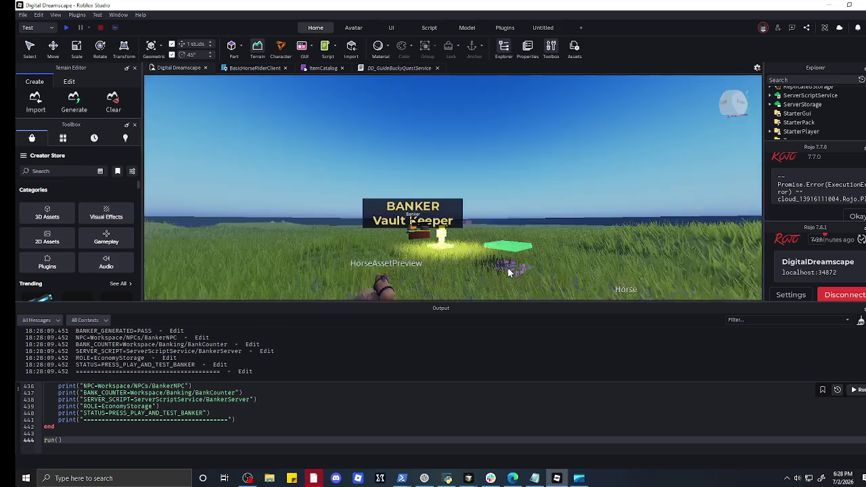
{"action": "key", "text": "w"}
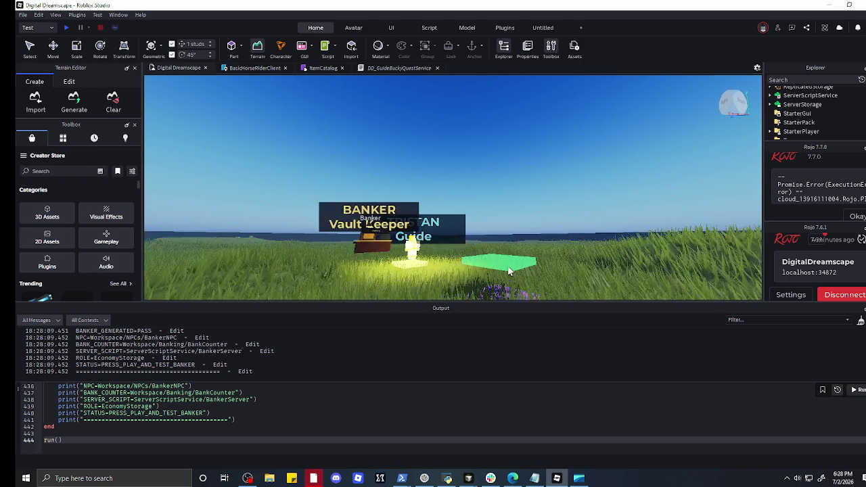
{"action": "left_click_drag", "start_coordinate": [503, 268], "coordinate": [509, 272]}
{"action": "scroll", "coordinate": [510, 271], "scroll_direction": "down", "scroll_amount": 5}
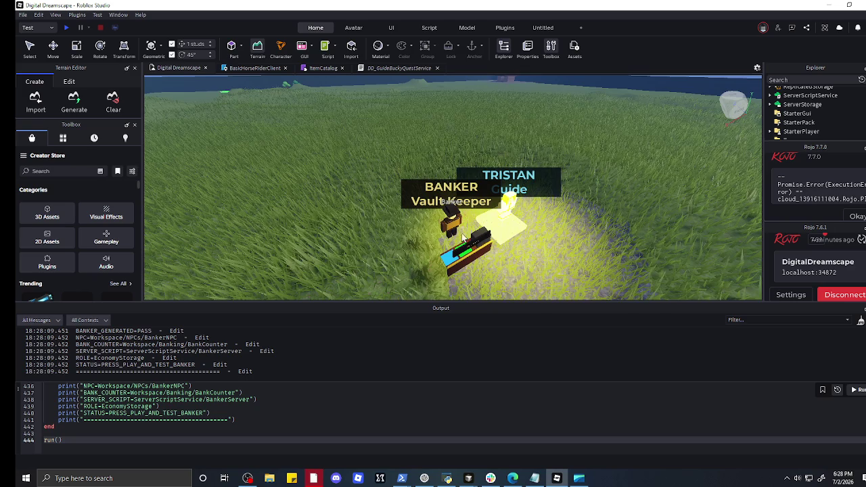
{"action": "left_click_drag", "start_coordinate": [486, 220], "coordinate": [486, 219]}
- Adjust the zoom, then snip the overlapping Banker and Tristan labels
{"action": "scroll", "coordinate": [486, 220], "scroll_direction": "up", "scroll_amount": 5}
{"action": "scroll", "coordinate": [487, 220], "scroll_direction": "down", "scroll_amount": 5}
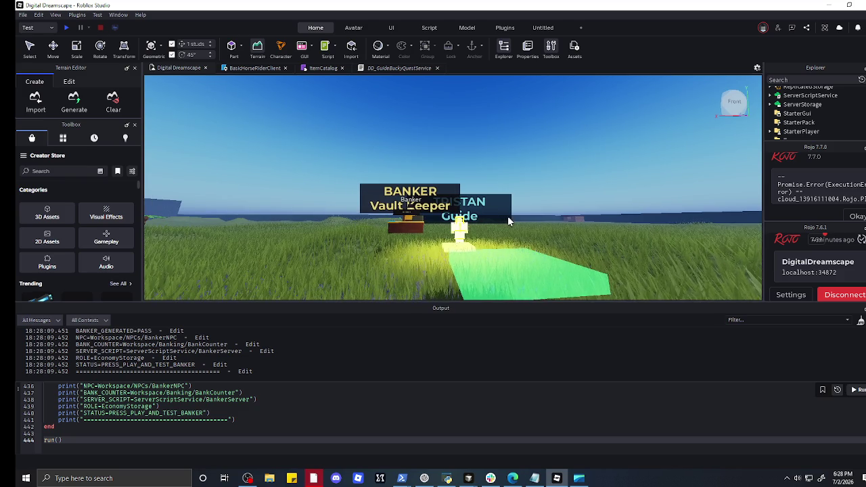
{"action": "scroll", "coordinate": [508, 216], "scroll_direction": "down", "scroll_amount": 1}
{"action": "right_click", "coordinate": [406, 257]}
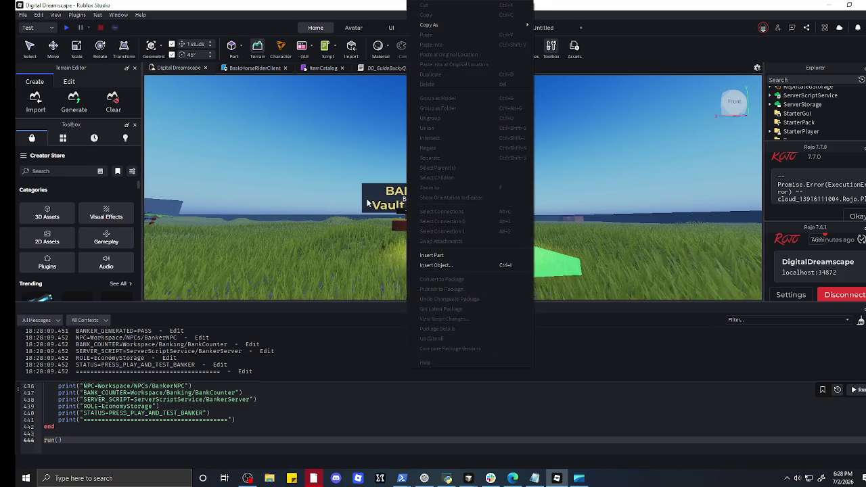
{"action": "left_click", "coordinate": [380, 257]}
{"action": "scroll", "coordinate": [379, 250], "scroll_direction": "up", "scroll_amount": 2}
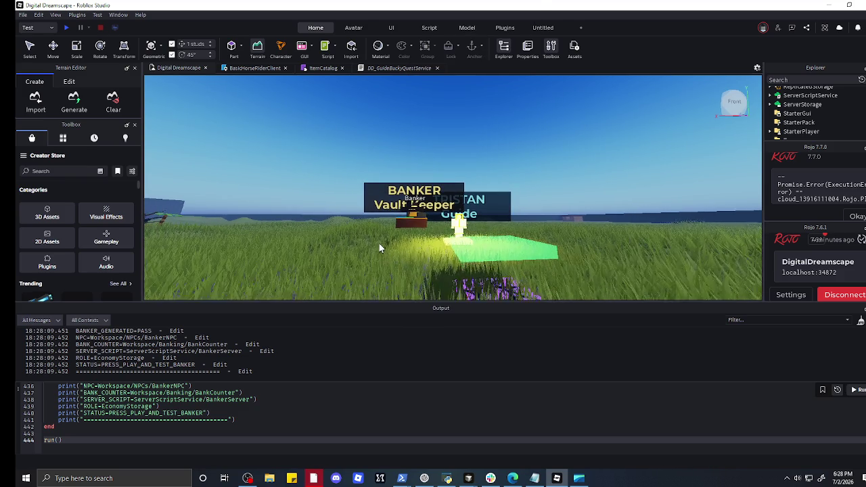
{"action": "key", "text": "super+shift+s"}
{"action": "left_click_drag", "start_coordinate": [330, 147], "coordinate": [542, 264]}
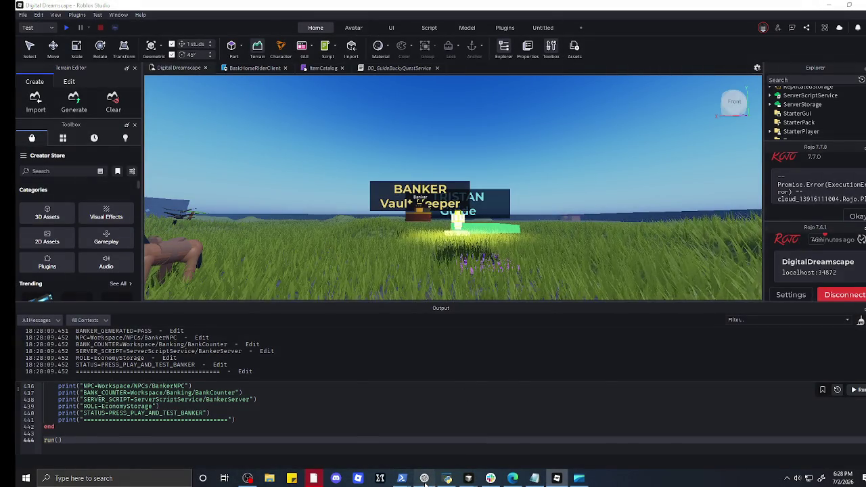
- Send the overlap screenshot to ChatGPT and copy the returned NPC LABEL + BANKER POSITION FIX V1 Lua code
{"action": "left_click", "coordinate": [424, 479]}
{"action": "left_click", "coordinate": [395, 441]}
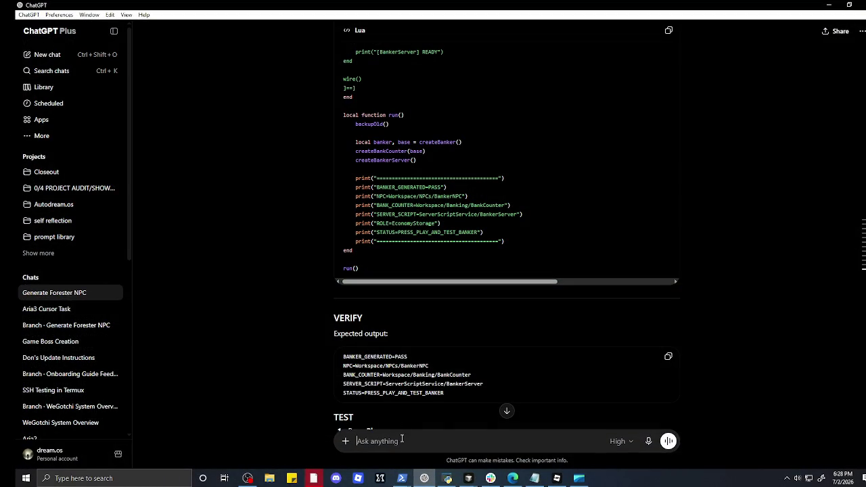
{"action": "key", "text": "ctrl+v"}
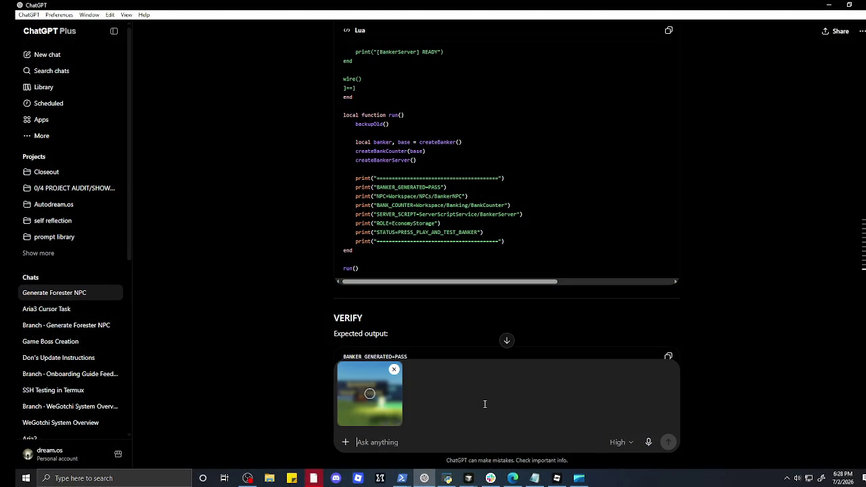
{"action": "type", "text": "also"}
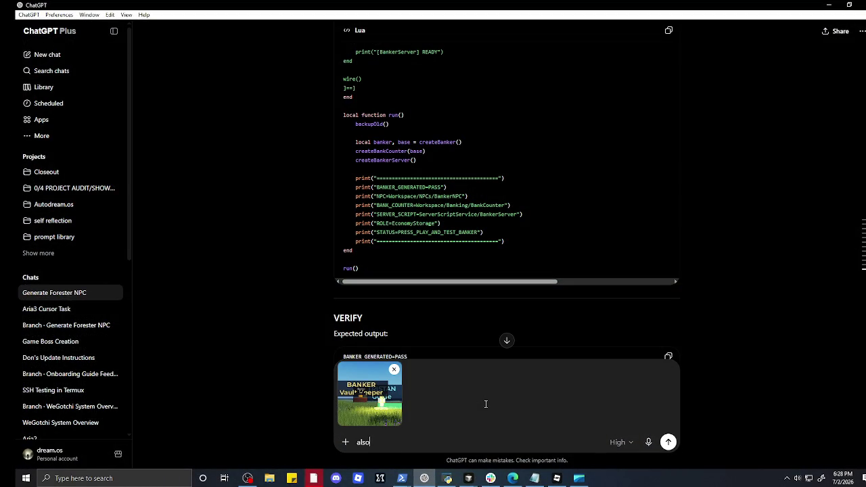
{"action": "key", "text": "BackSpace"}
{"action": "key", "text": "BackSpace"}
{"action": "key", "text": "BackSpace"}
{"action": "key", "text": "Return"}
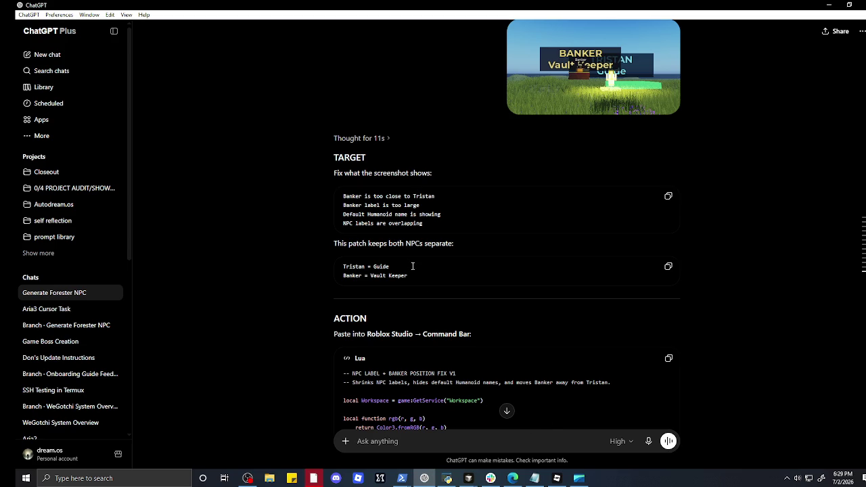
{"action": "left_click", "coordinate": [670, 360]}
- Replace the old script with the copied label fix code and run it
{"action": "left_click", "coordinate": [828, 6]}
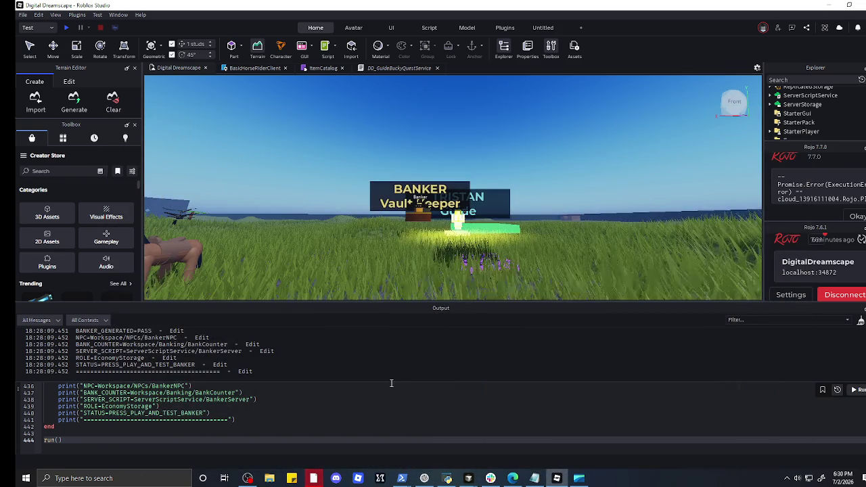
{"action": "left_click", "coordinate": [377, 415]}
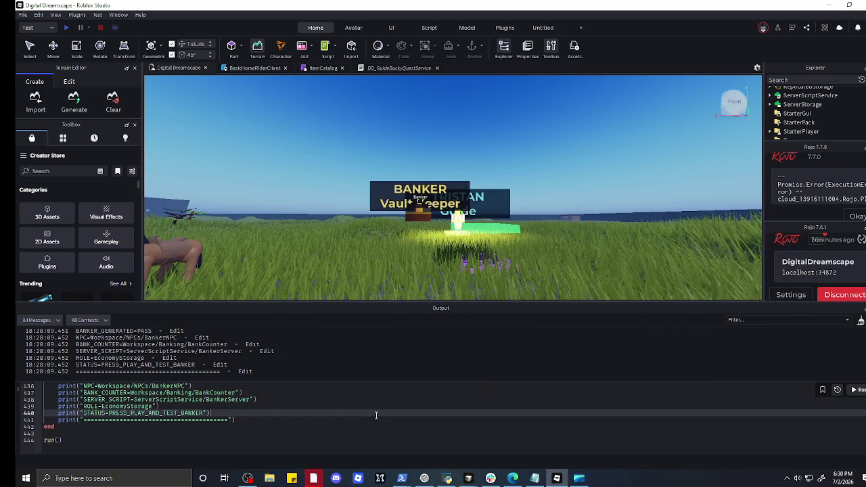
{"action": "key", "text": "ctrl+a"}
{"action": "key", "text": "ctrl+v"}
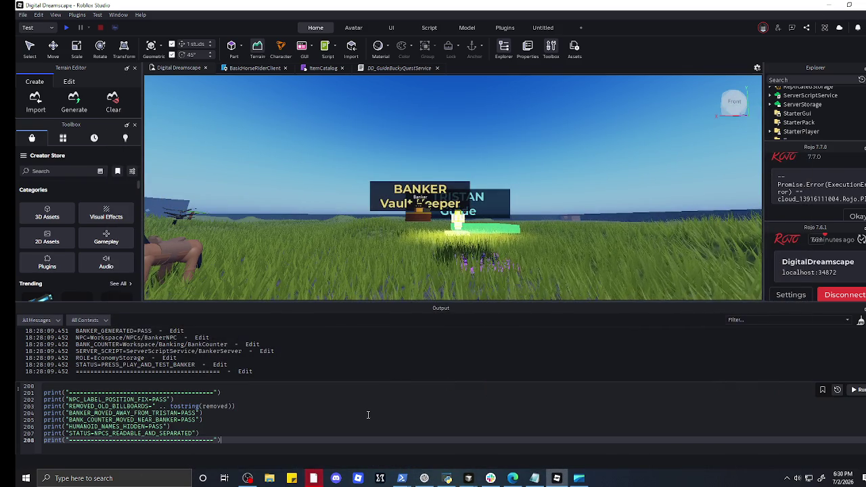
{"action": "left_click", "coordinate": [855, 390]}
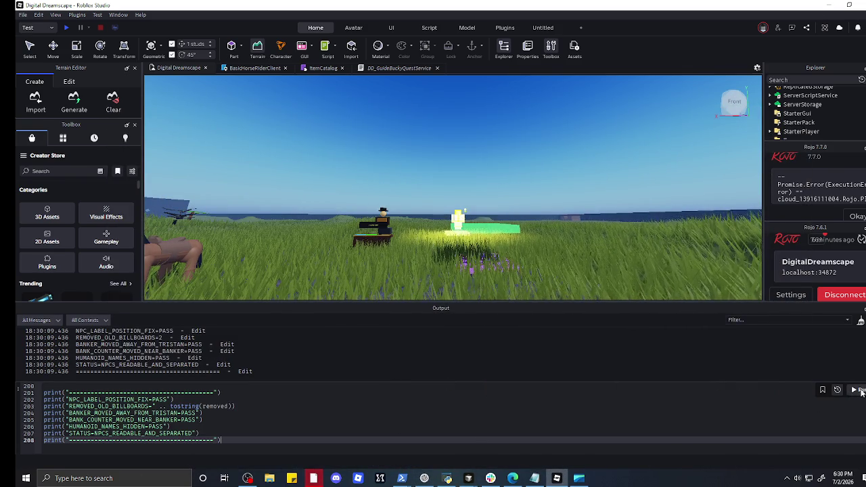
- Fly past the horses to check all three NPCs, the Forester area and the bank counter
{"action": "scroll", "coordinate": [514, 236], "scroll_direction": "up", "scroll_amount": 2}
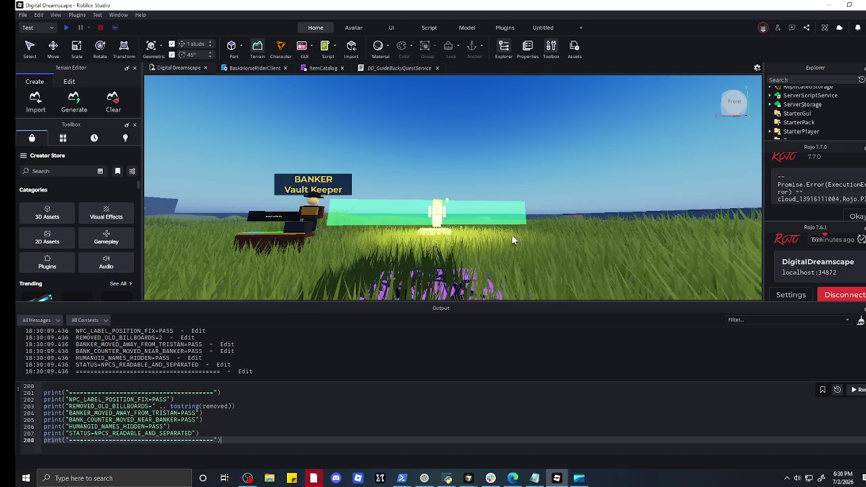
{"action": "scroll", "coordinate": [495, 237], "scroll_direction": "down", "scroll_amount": 5}
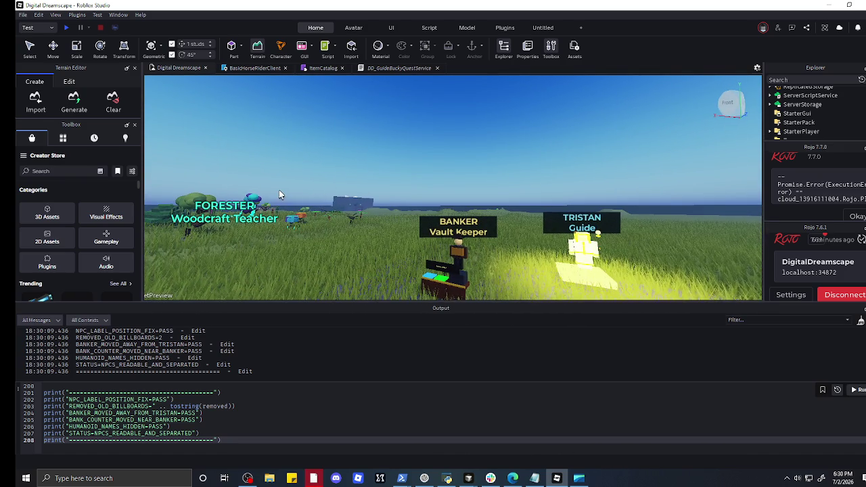
{"action": "key", "text": "d"}
{"action": "key", "text": "d"}
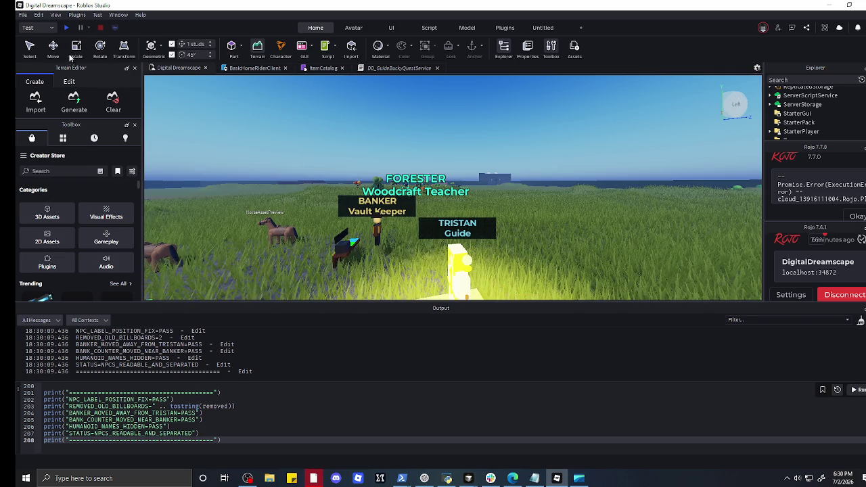
{"action": "left_click", "coordinate": [58, 53]}
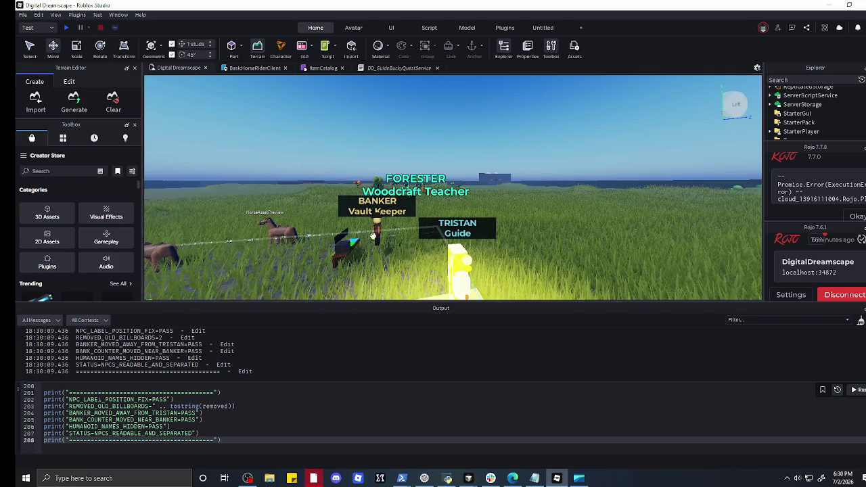
{"action": "key", "text": "w"}
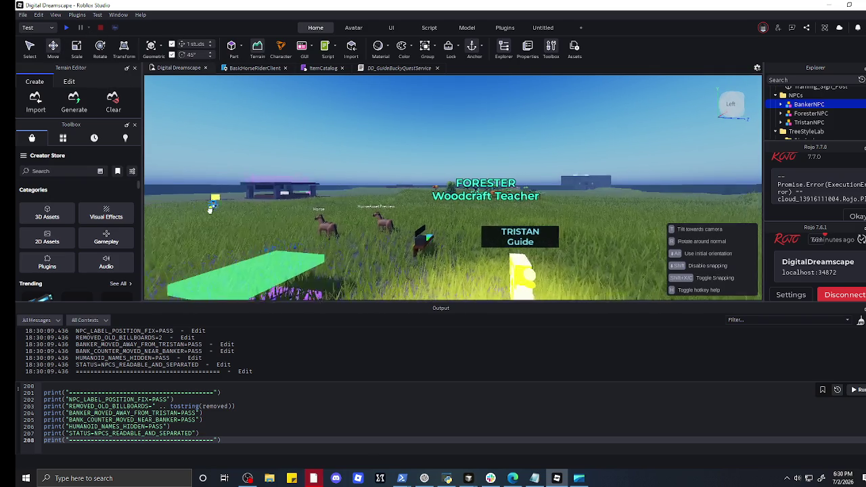
{"action": "key", "text": "w"}
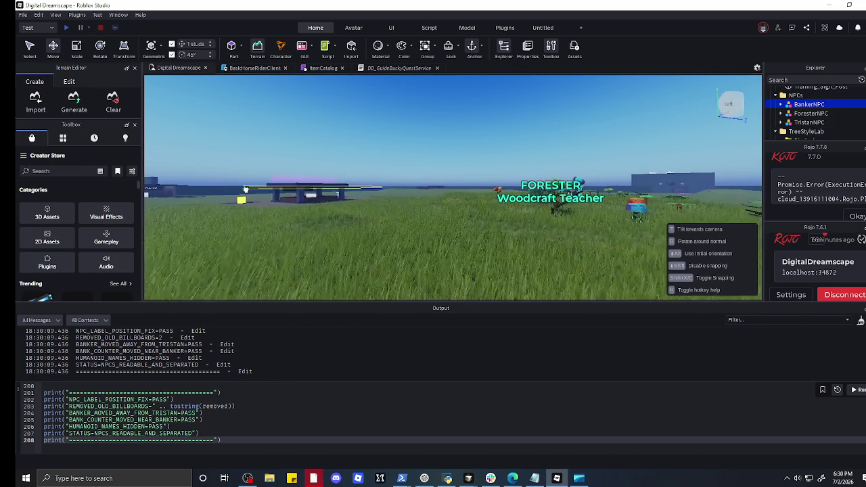
{"action": "key", "text": "Right"}
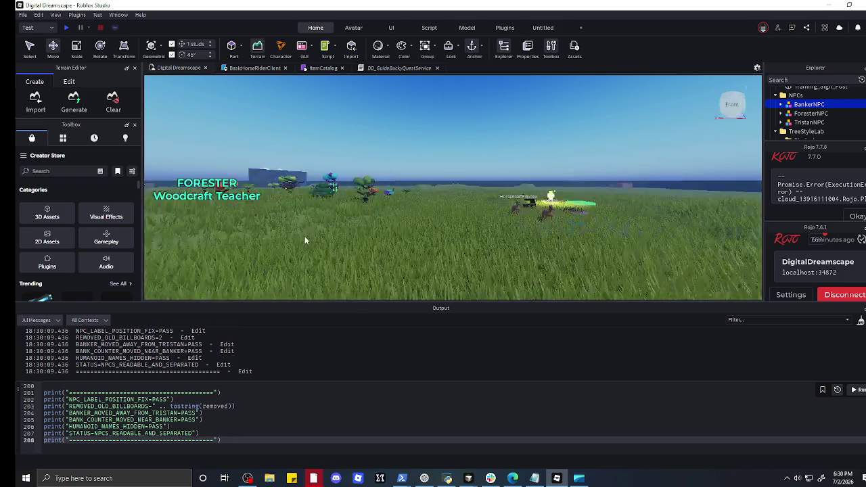
{"action": "key", "text": "w"}
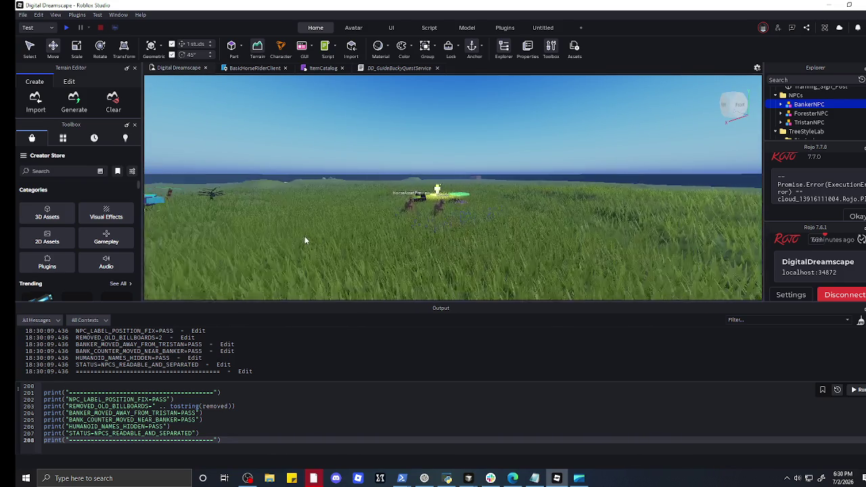